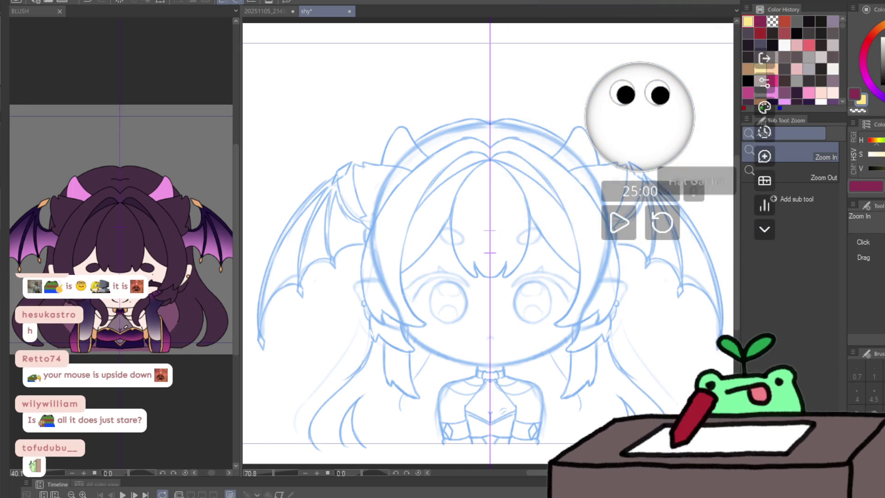
- Open the hat chest three times for 30 coins each, winning rare, legendary and normal hats, leaving 25 coins
left_click(763, 108)
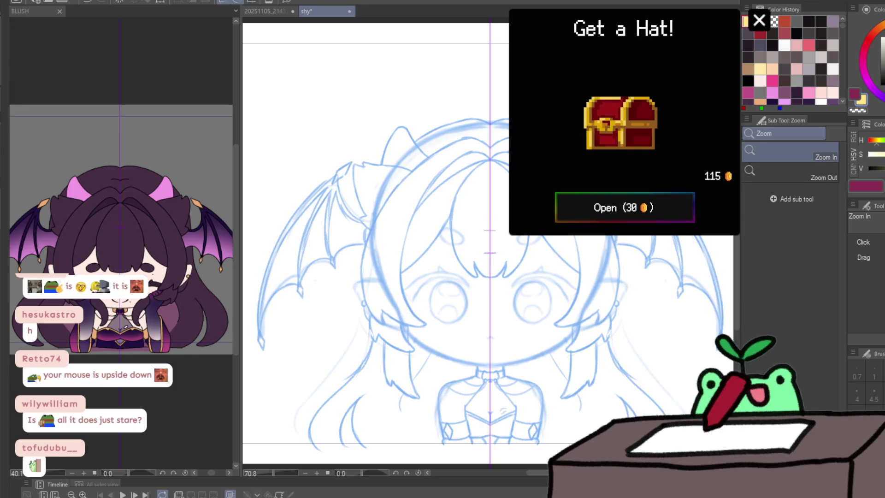
left_click(624, 207)
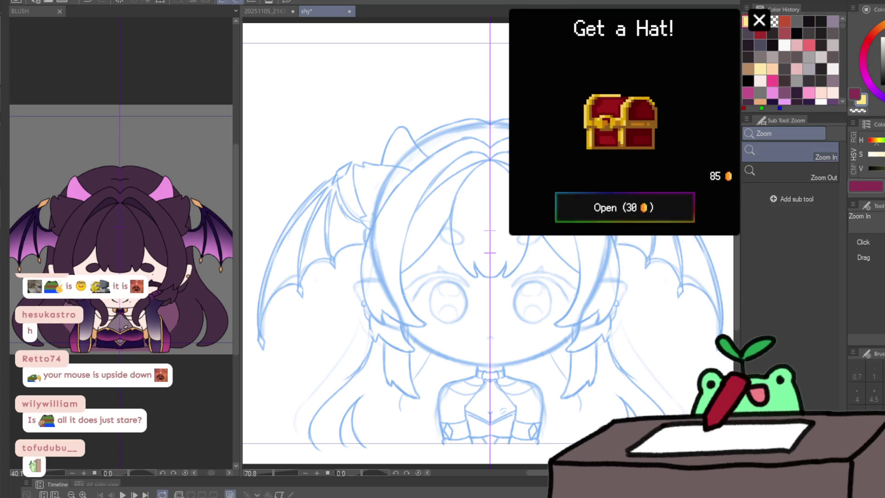
left_click(625, 207)
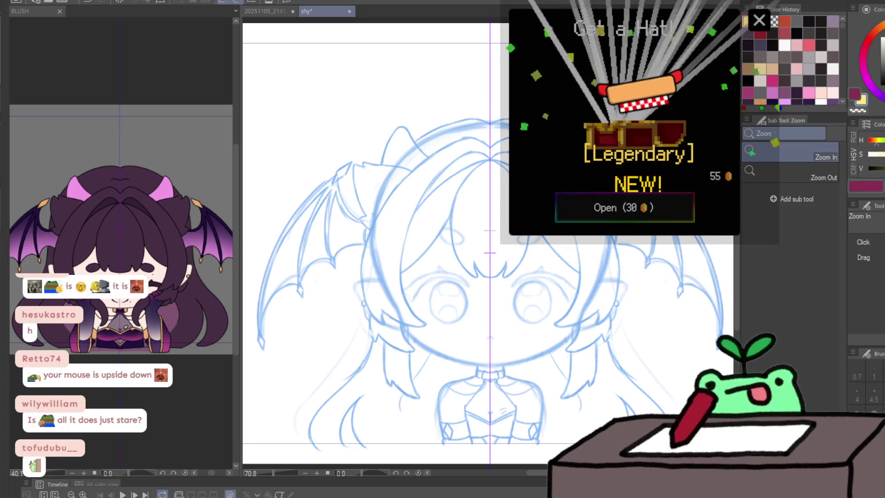
left_click(624, 208)
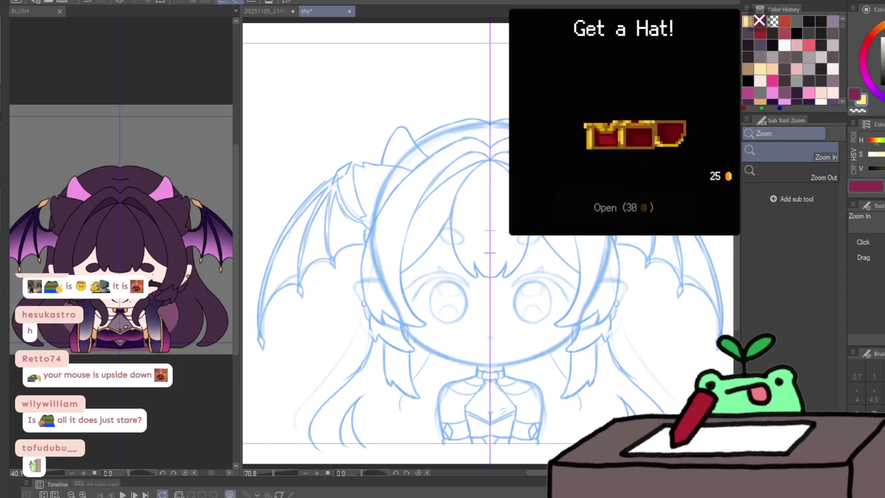
left_click(759, 21)
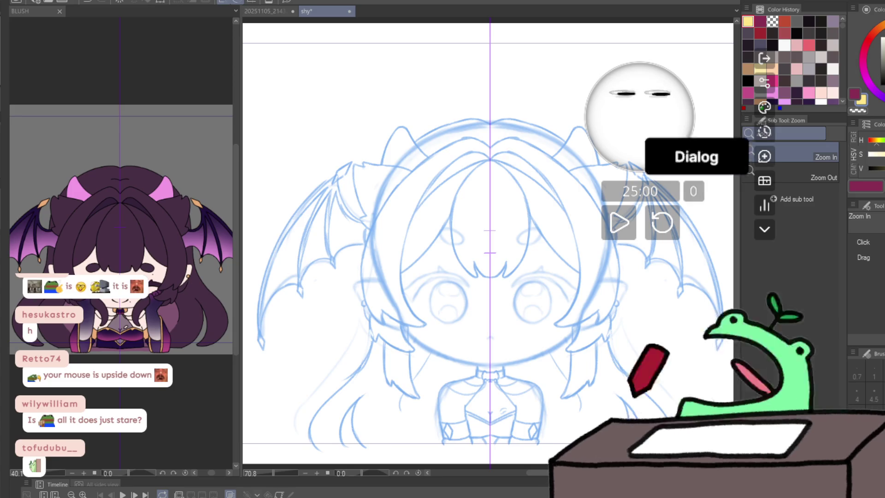
- Set the session goal to 'GET TO WORK', keep reminder frequency Normal, and close the goal settings
left_click(764, 156)
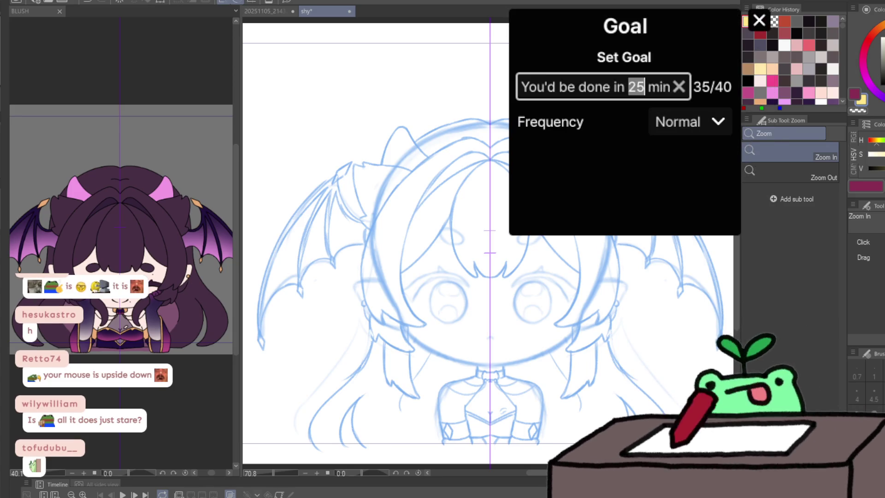
type("GET TO WOR")
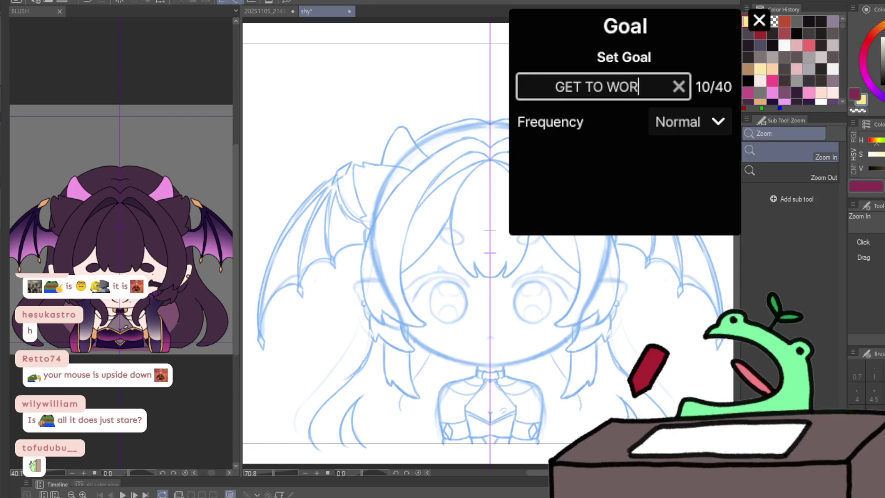
type("K")
left_click(688, 122)
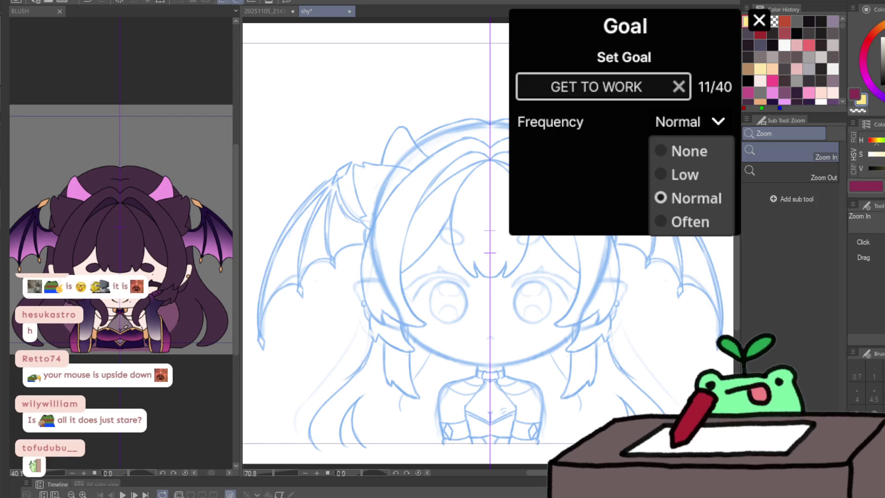
key("Escape")
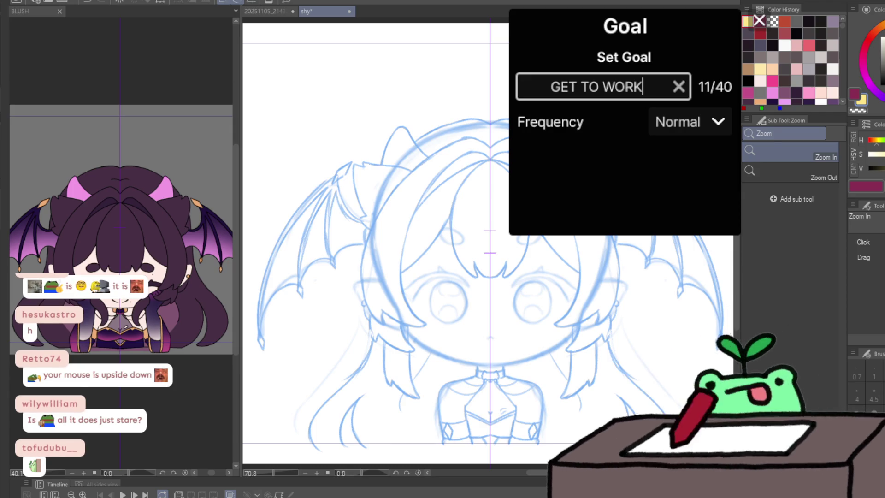
key("Return")
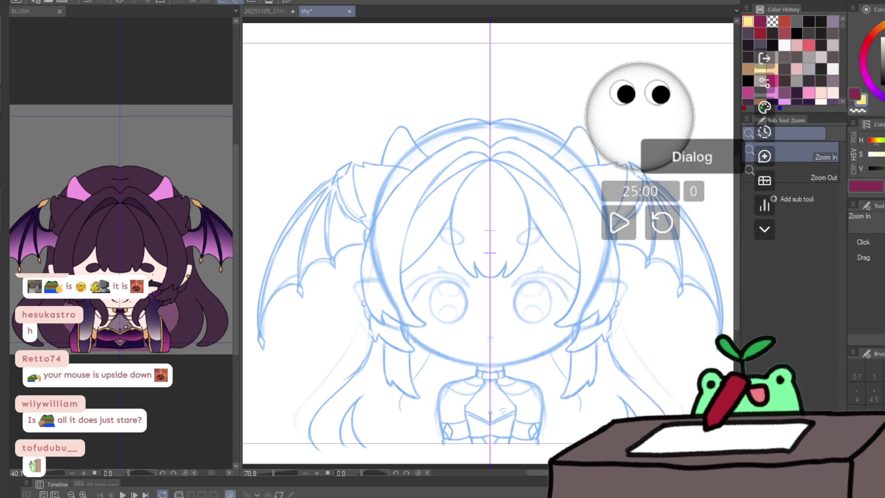
- Set Focus Time to 30 minutes and Break Time to 10 minutes in Adjust Timer, leaving 30:00 on the widget
left_click(764, 156)
left_click(764, 155)
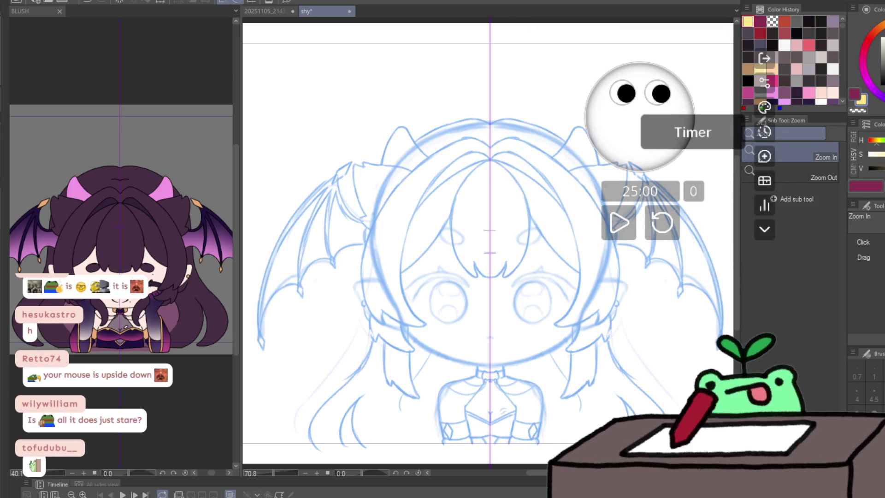
left_click(764, 132)
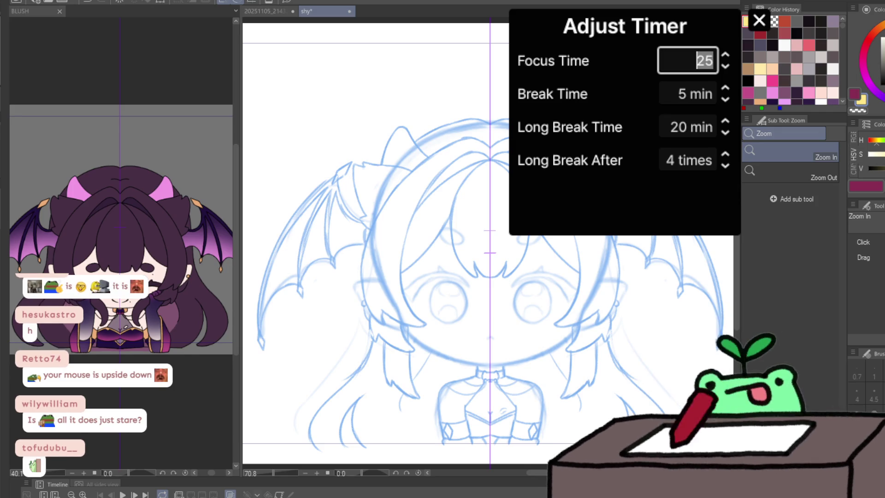
type("45")
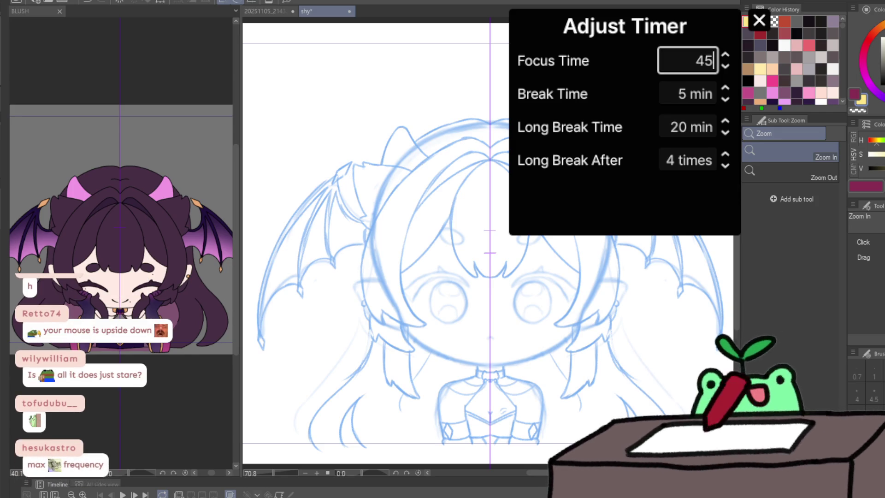
double_click(703, 61)
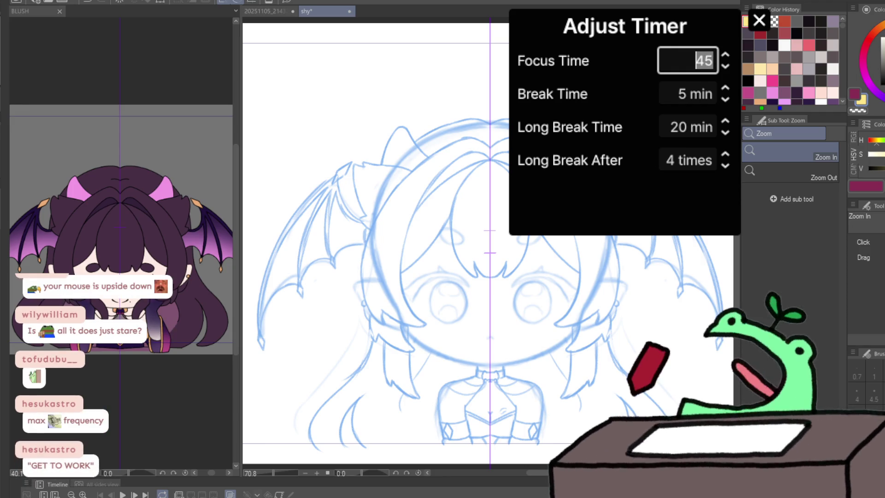
type("2")
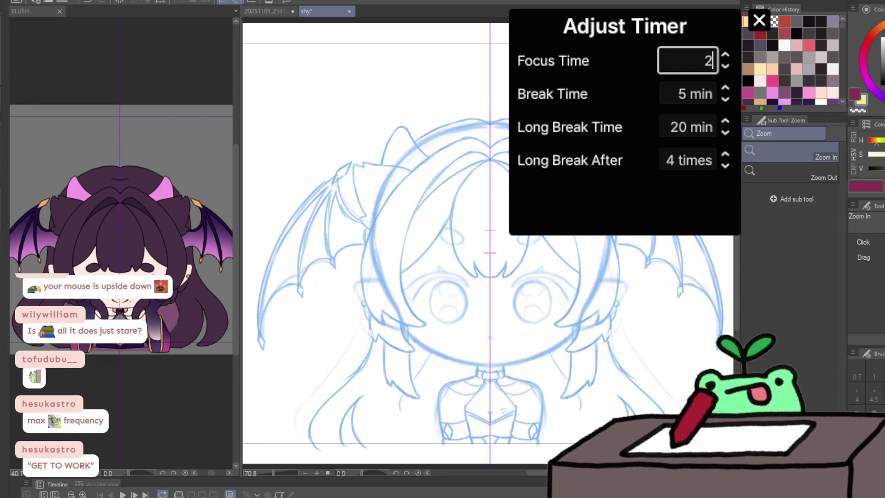
key("BackSpace")
type("40")
key("BackSpace")
key("BackSpace")
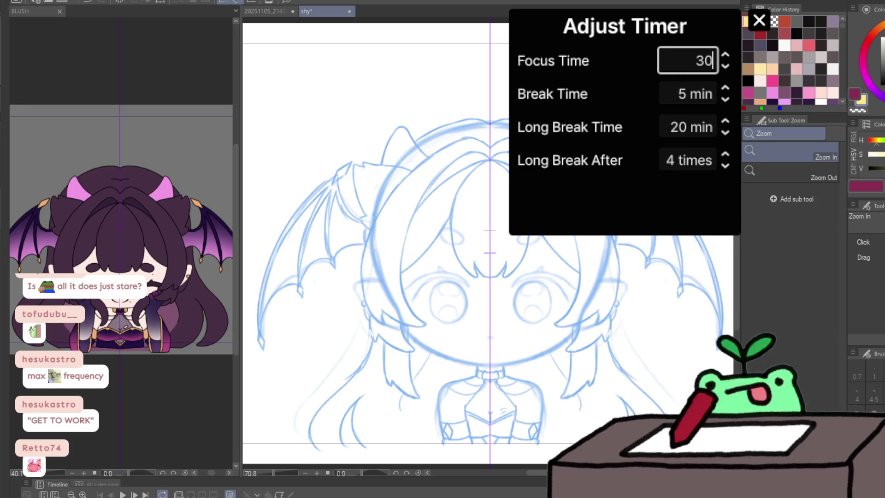
key("Tab")
type("10")
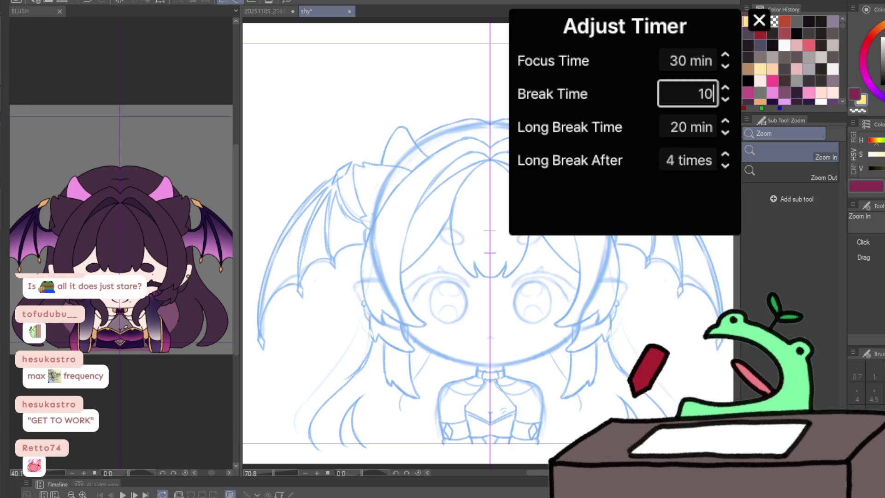
left_click(759, 21)
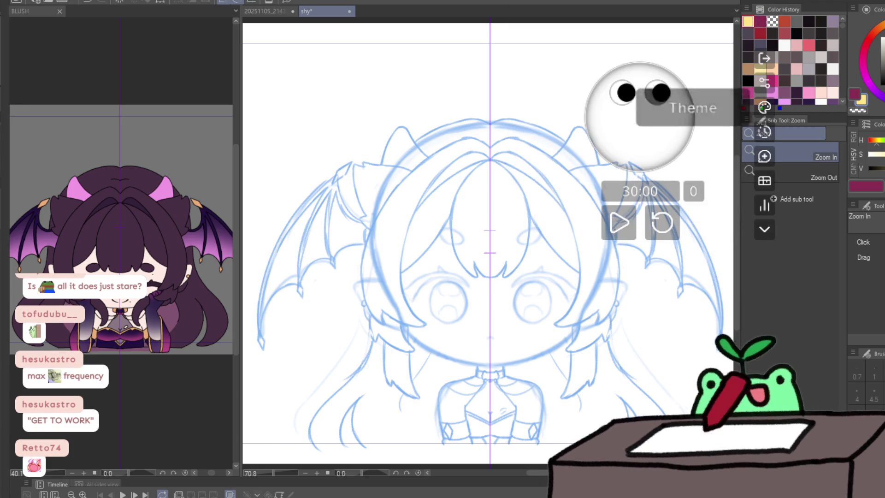
- In Customization, cycle the focus colour to green and the break colour to red
left_click(764, 107)
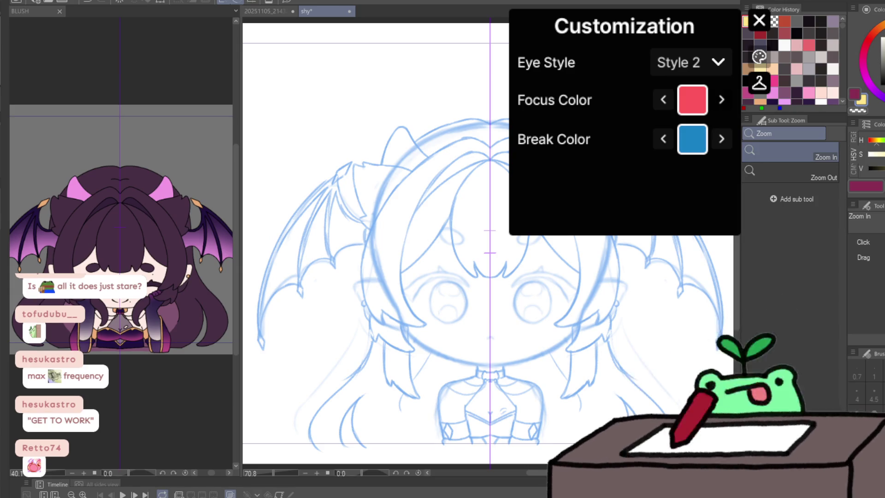
left_click(722, 99)
left_click(722, 100)
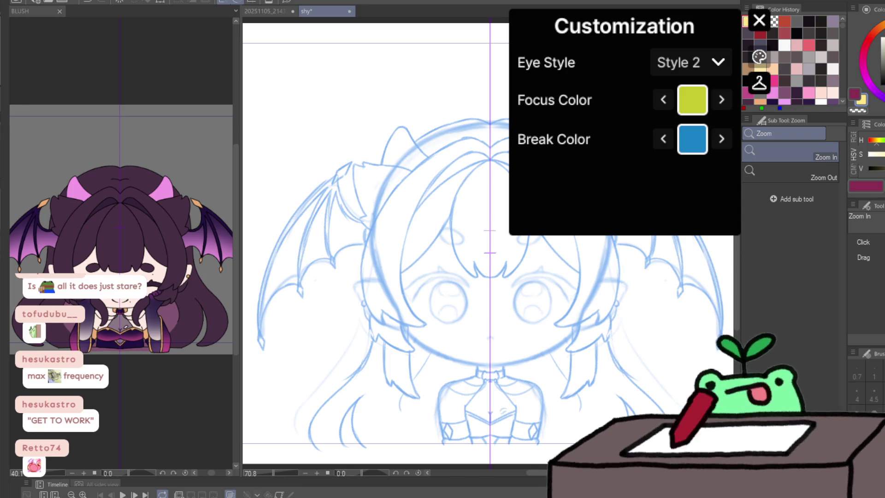
left_click(663, 99)
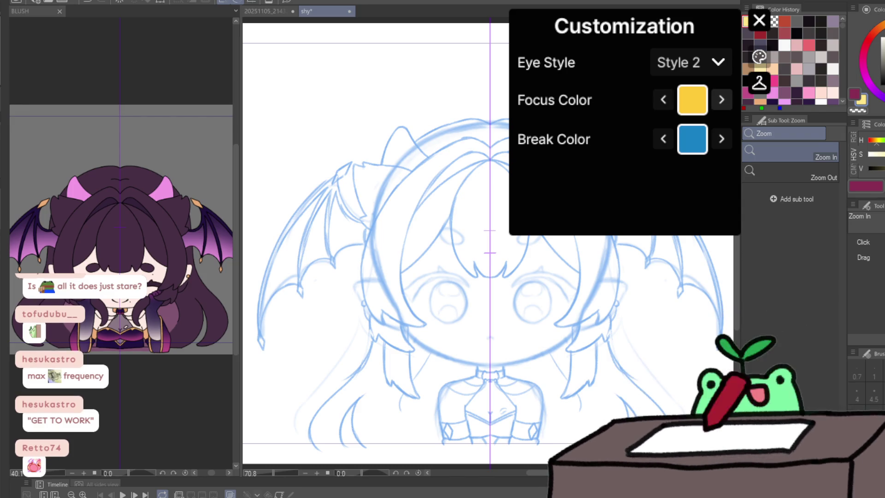
left_click(721, 139)
left_click(720, 139)
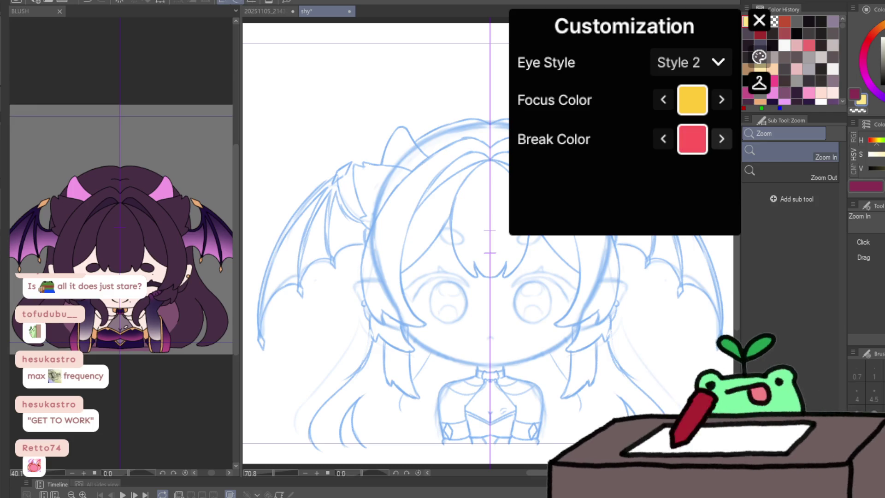
left_click(721, 140)
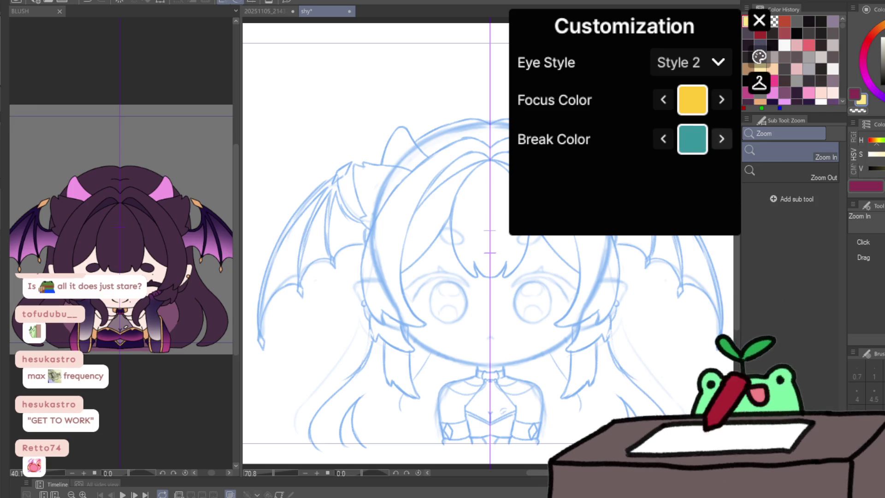
left_click(721, 138)
- Try eye Style 1 and Style 3 on the avatar, settling on Style 1
left_click(690, 62)
left_click(691, 92)
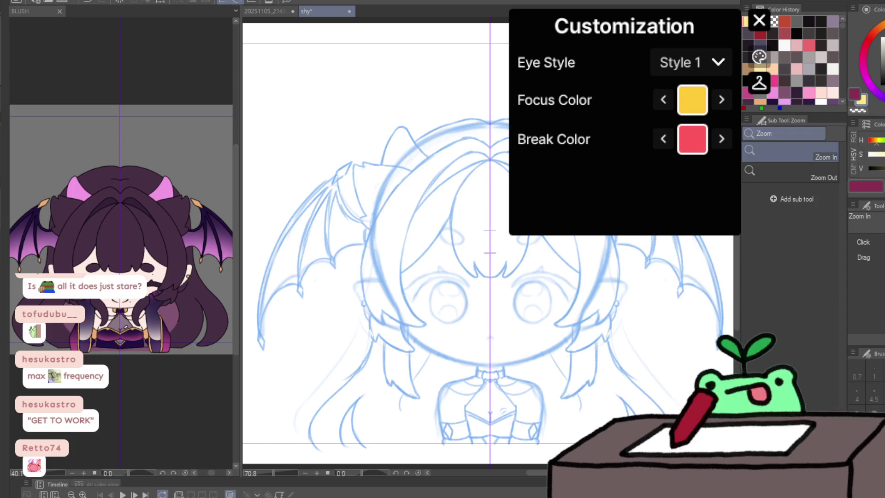
left_click(760, 21)
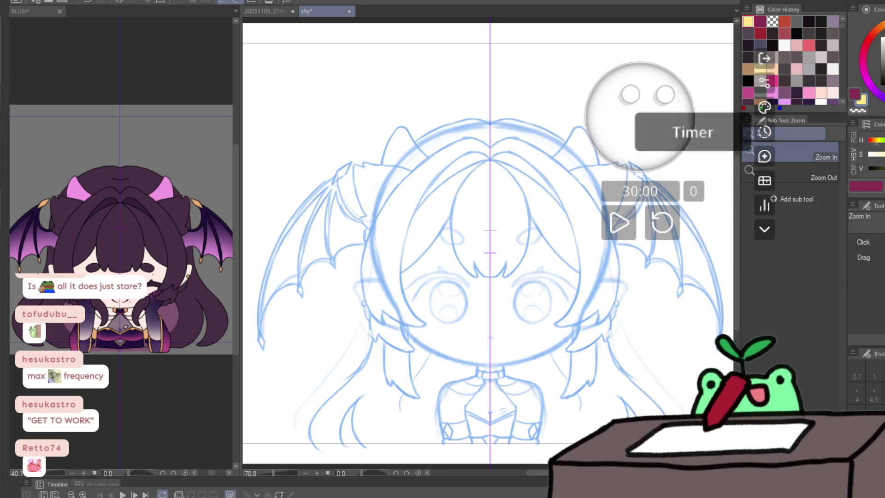
left_click(765, 107)
left_click(691, 62)
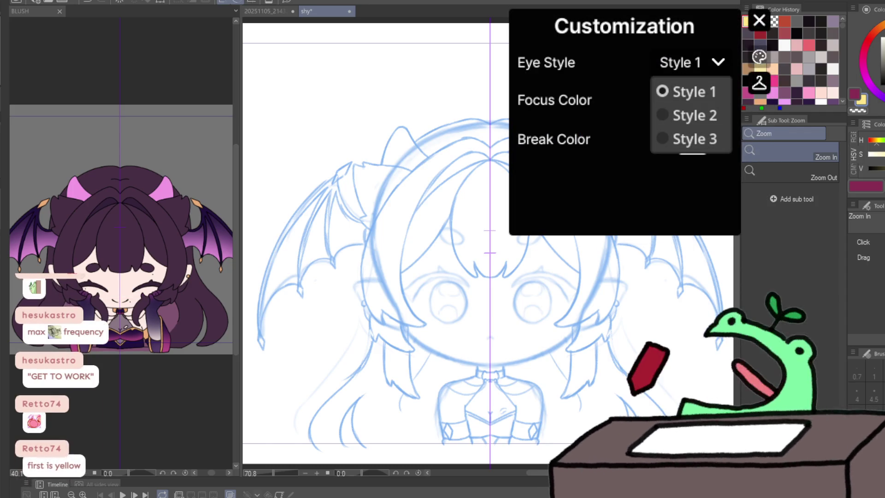
left_click(691, 138)
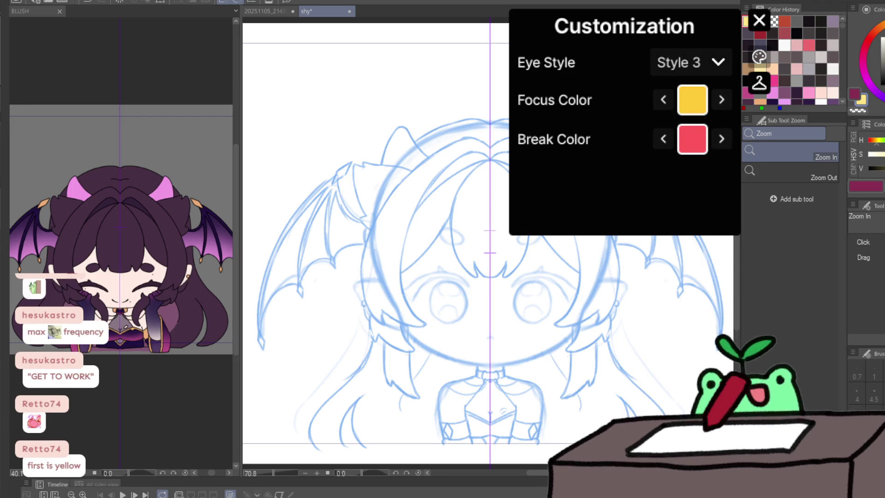
left_click(760, 21)
left_click(760, 108)
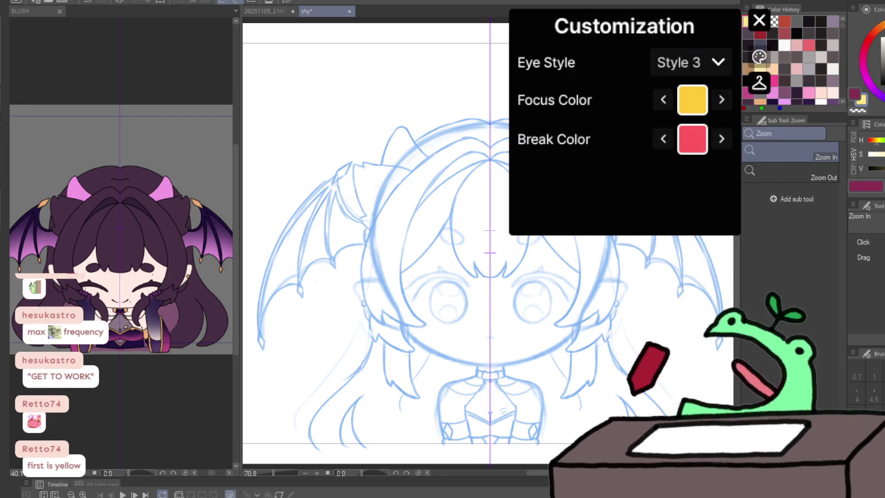
left_click(690, 63)
left_click(691, 91)
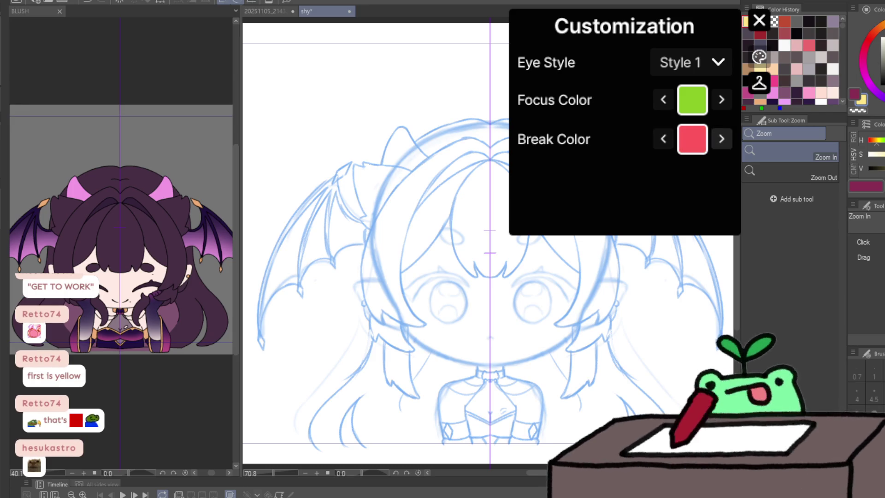
- Turn Long Break off in the widget's Settings and return to the 30:00 timer
left_click(759, 21)
left_click(759, 56)
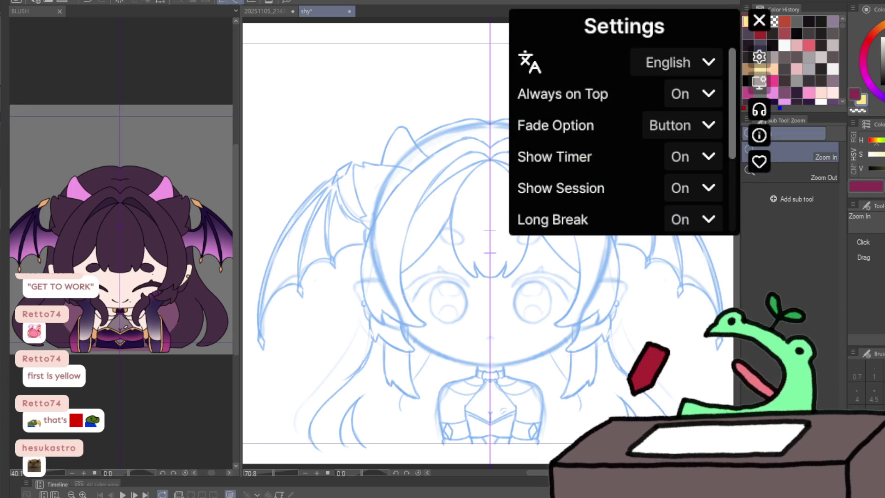
scroll(623, 138, "down", 1)
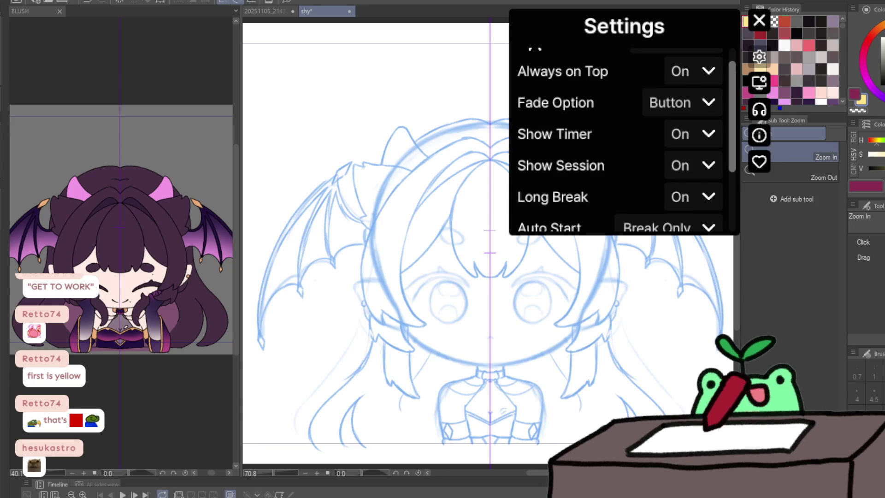
scroll(623, 139, "down", 1)
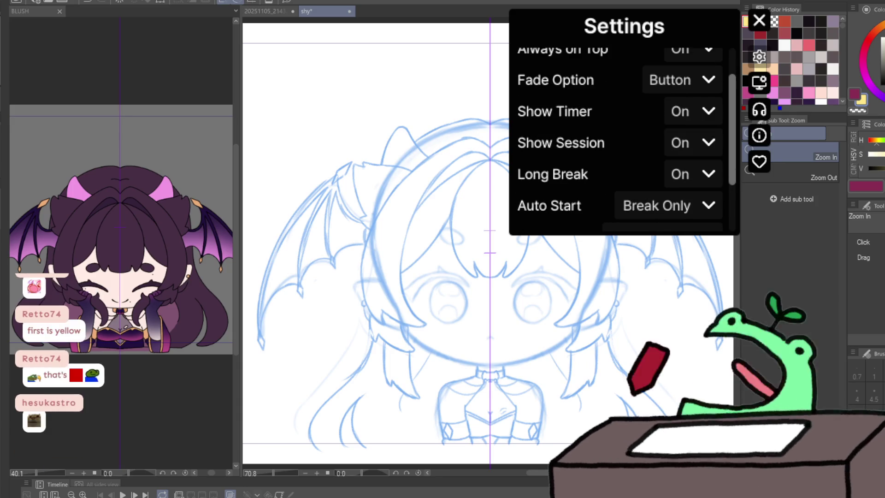
scroll(622, 139, "down", 1)
left_click(708, 151)
left_click(695, 204)
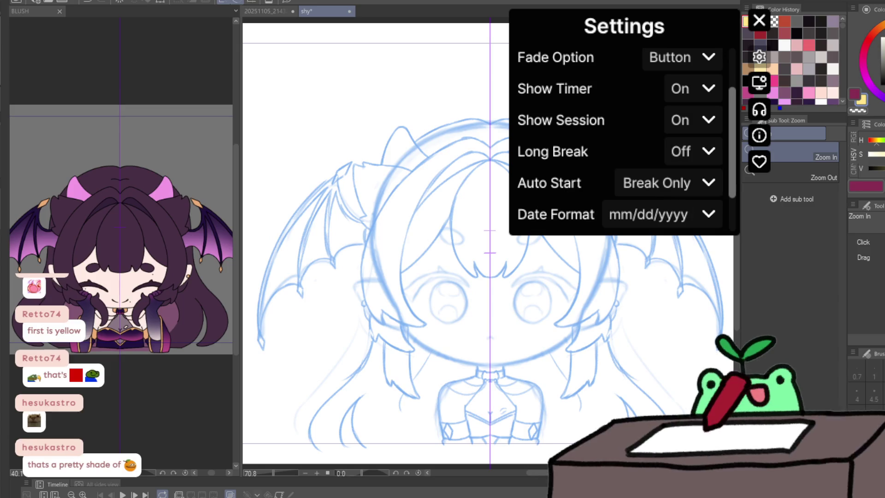
scroll(623, 139, "down", 1)
scroll(622, 138, "down", 1)
scroll(623, 138, "down", 1)
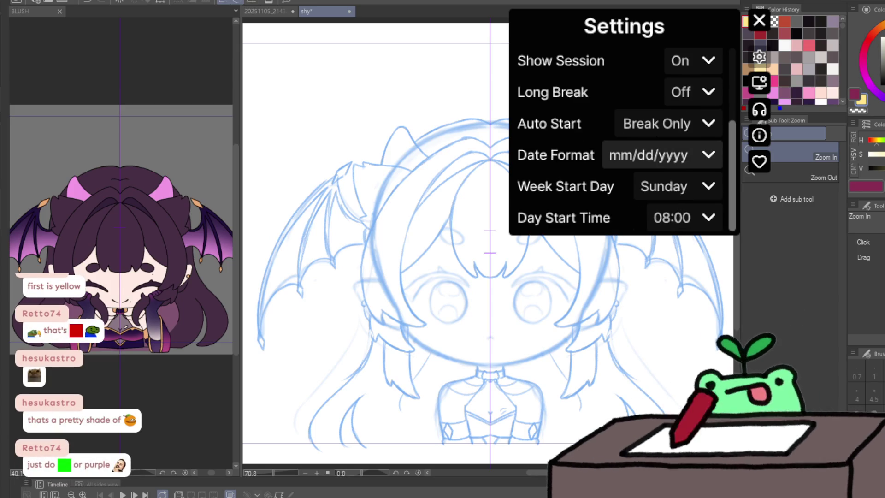
left_click(759, 21)
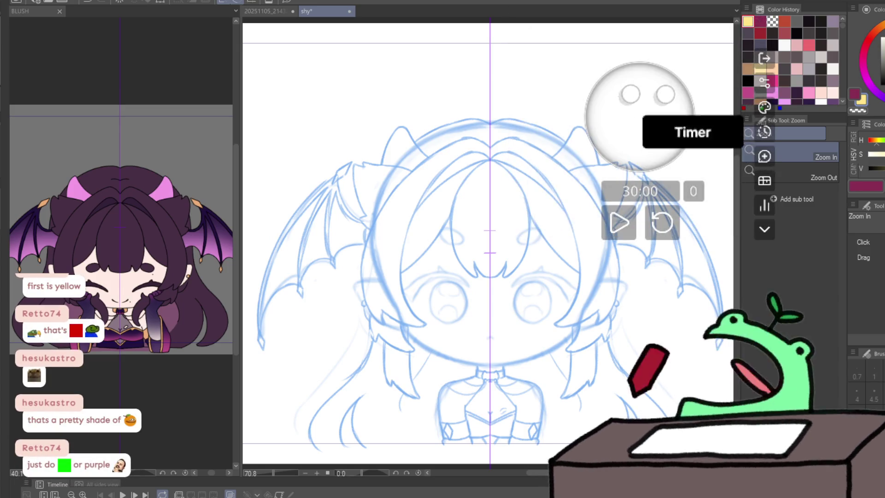
- Glance at the daily stats, then put the hotdog hat on the avatar from the hat grid
left_click(661, 220)
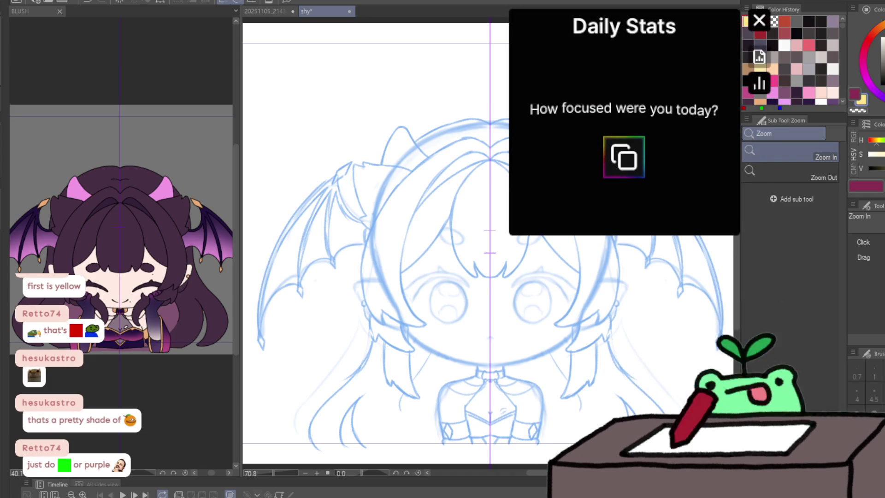
left_click(764, 133)
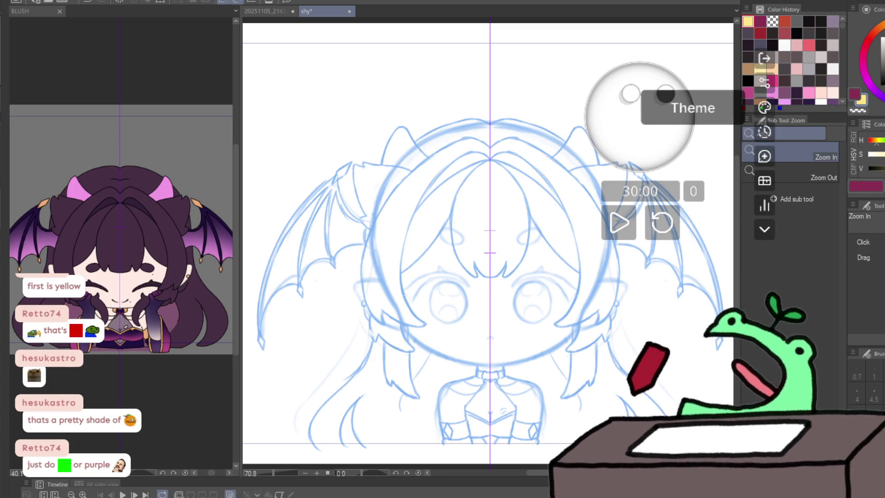
left_click(764, 108)
left_click(759, 81)
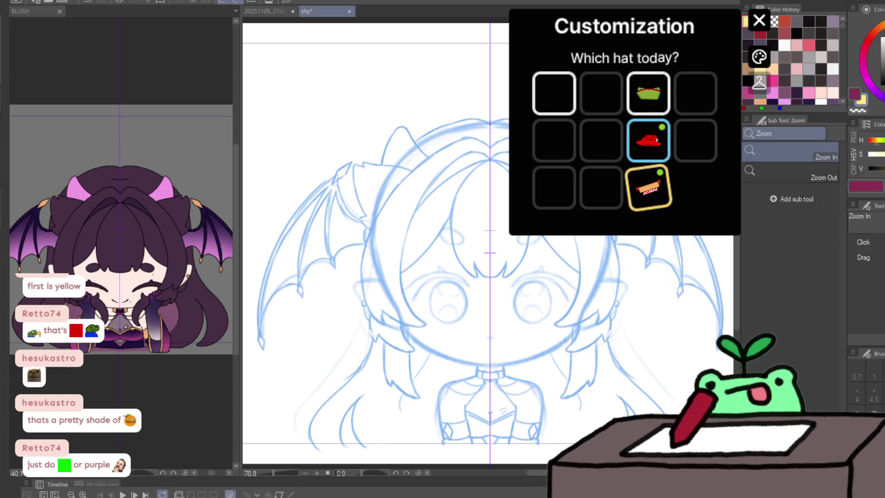
left_click(759, 21)
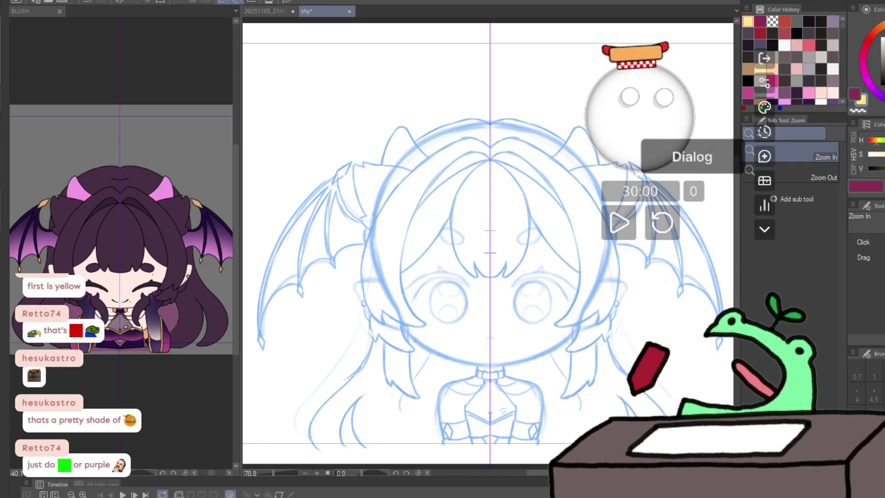
- Swap the avatar's hat to the red hat and close the hat choices
left_click(636, 149)
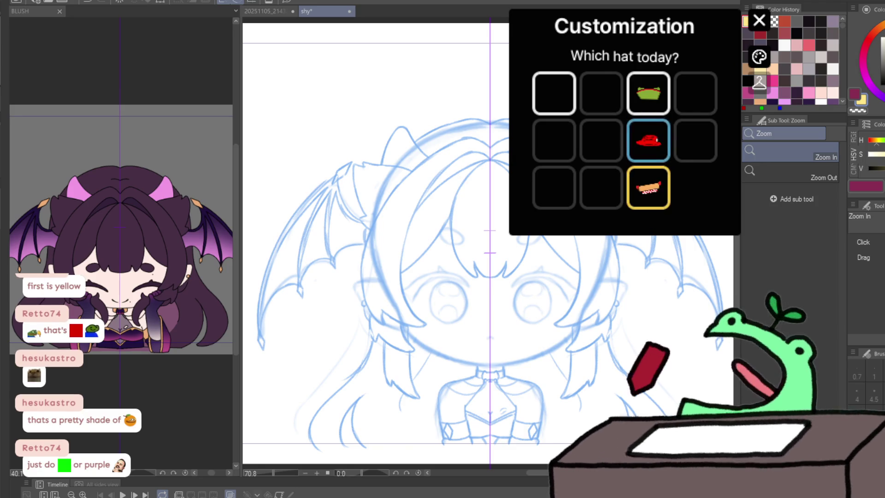
left_click(759, 20)
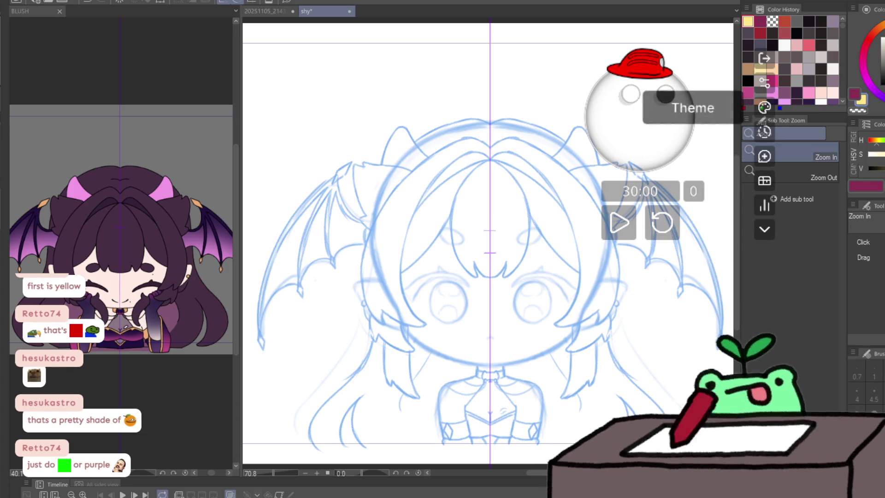
left_click(764, 82)
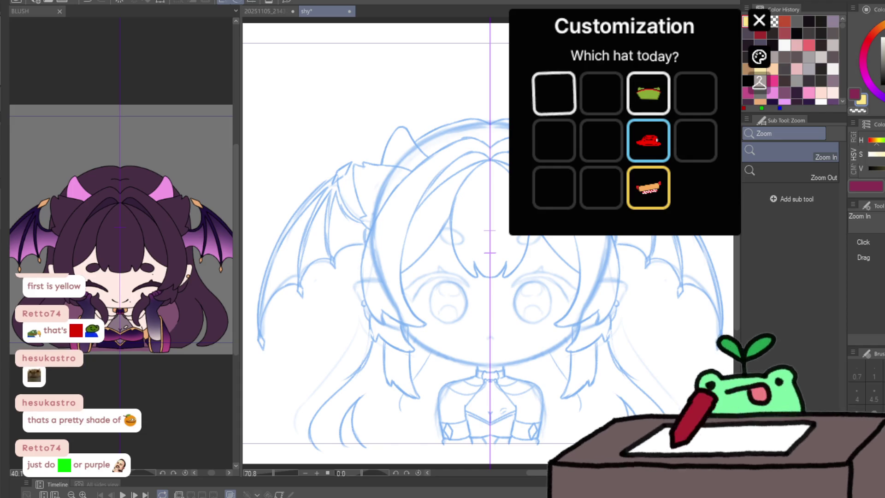
left_click(760, 21)
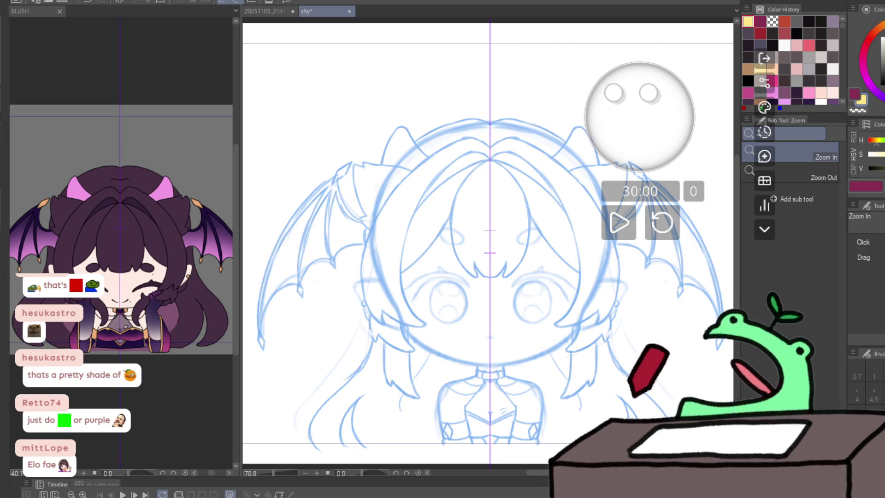
- Start the 30-minute focus countdown, which flashes the GET TO WORK goal
left_click(619, 222)
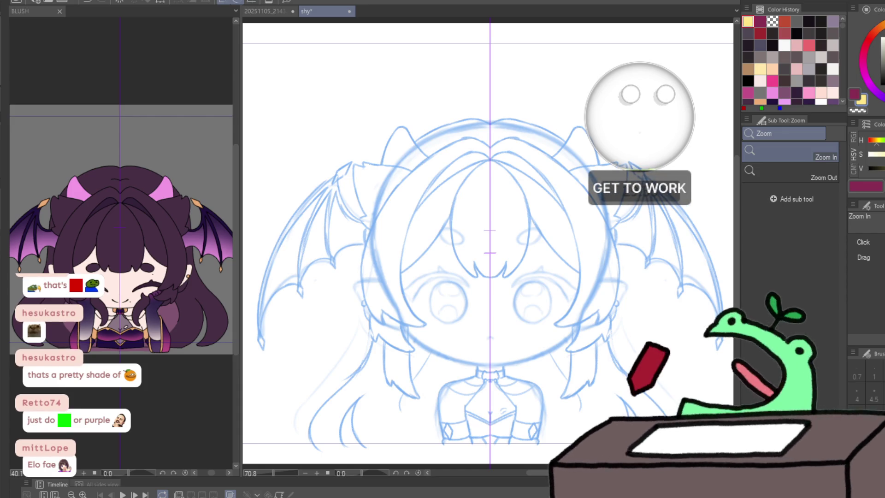
left_click(389, 291)
left_click(388, 290)
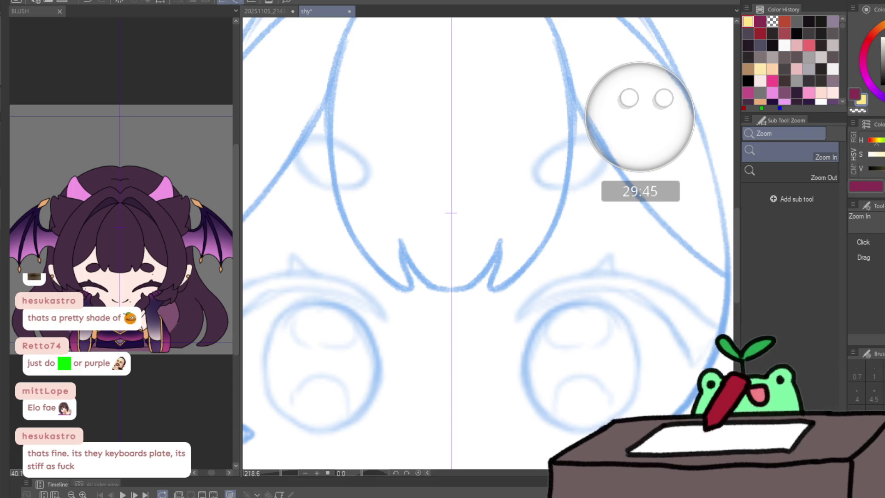
left_click_drag(451, 213, 451, 195)
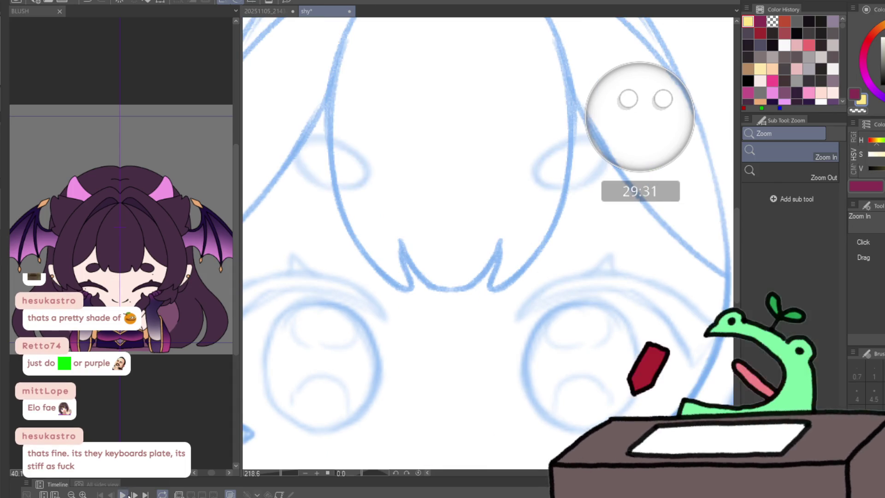
scroll(488, 242, "up", 2)
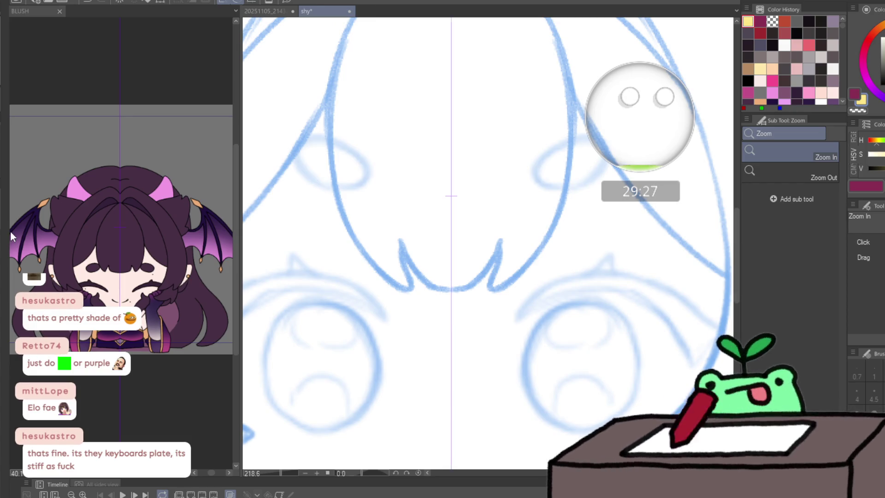
scroll(394, 241, "down", 3)
scroll(411, 209, "down", 1)
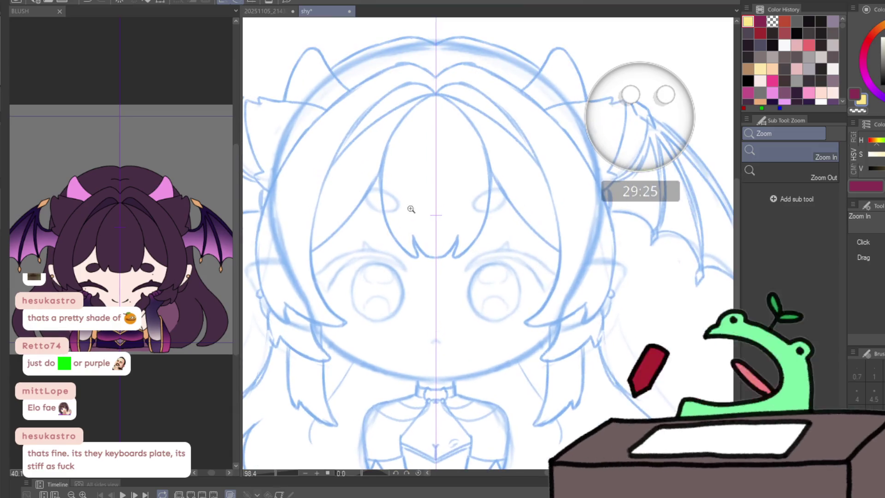
- Switch to the 'line' pencil sub tool at brush size 4.5 and bring up the BLUSH reference window
key("p")
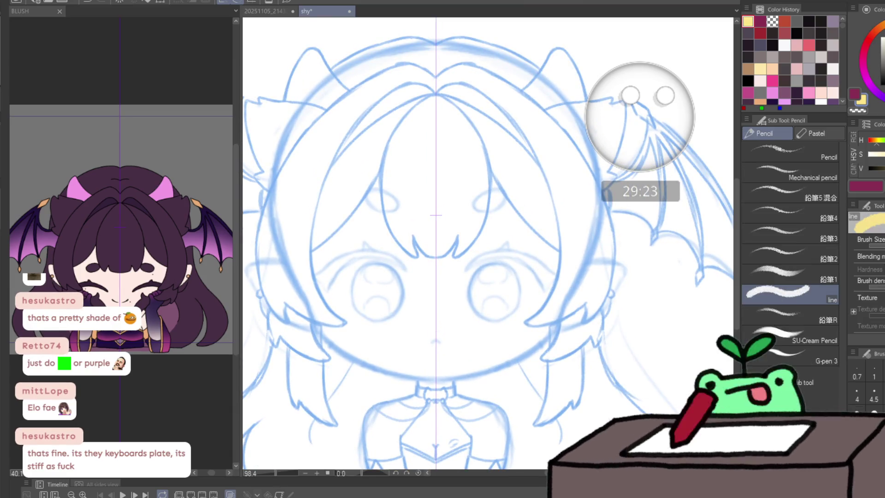
key("bracketleft")
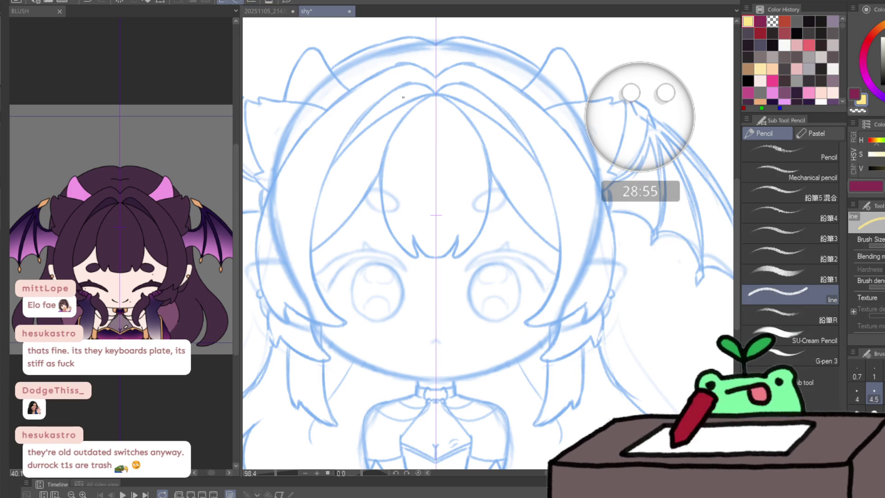
left_click(269, 11)
left_click(307, 11)
left_click(125, 214)
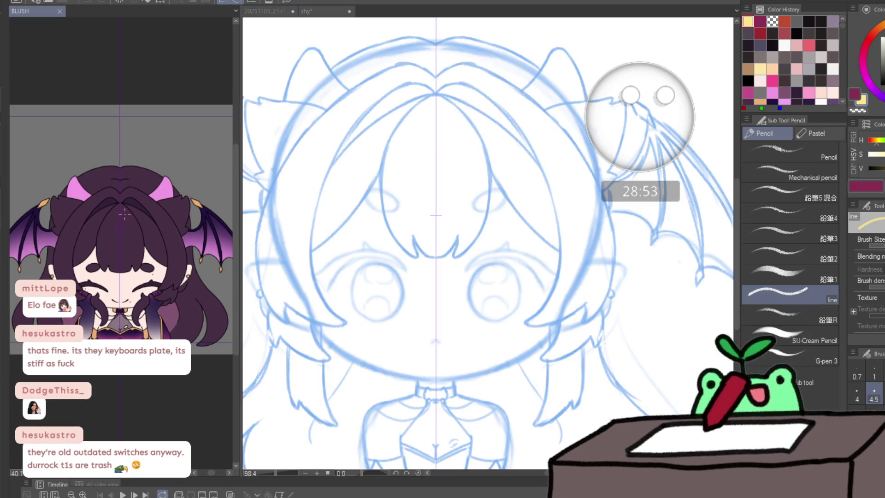
scroll(123, 215, "up", 5)
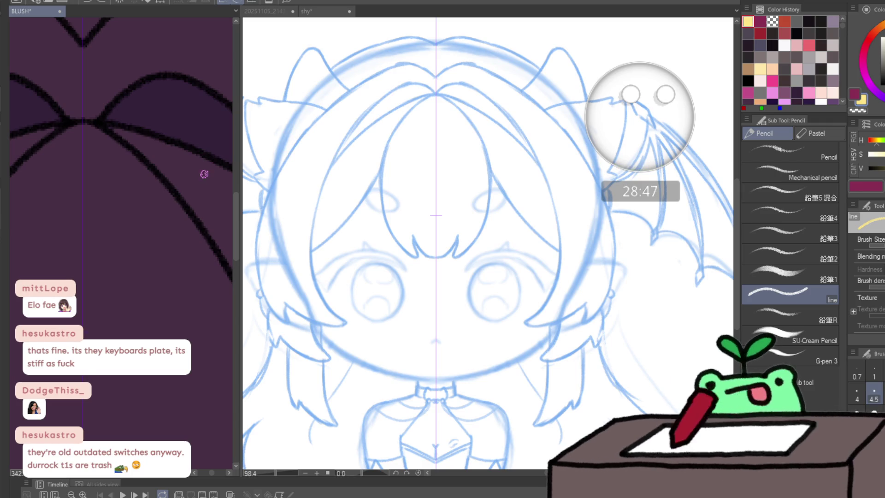
- Test a dark stroke on the BLUSH hair, undo it, and zoom in on the sketch's bangs
left_click_drag(165, 161, 216, 228)
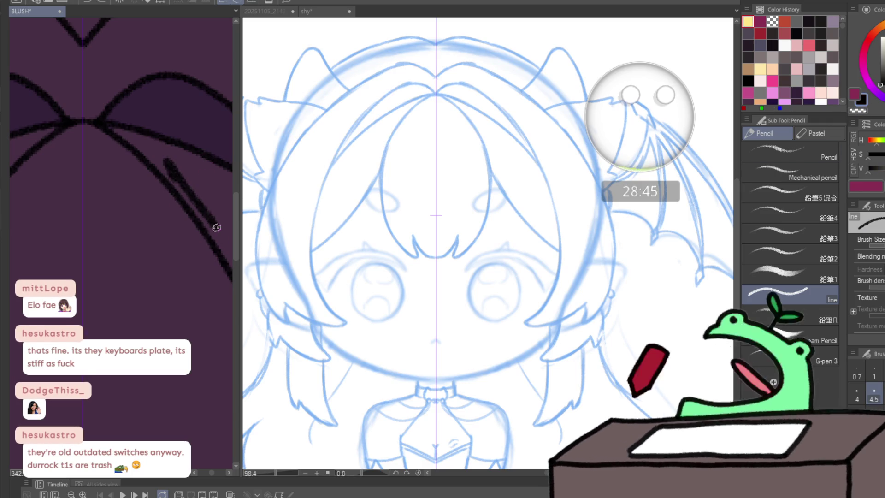
key("ctrl+z")
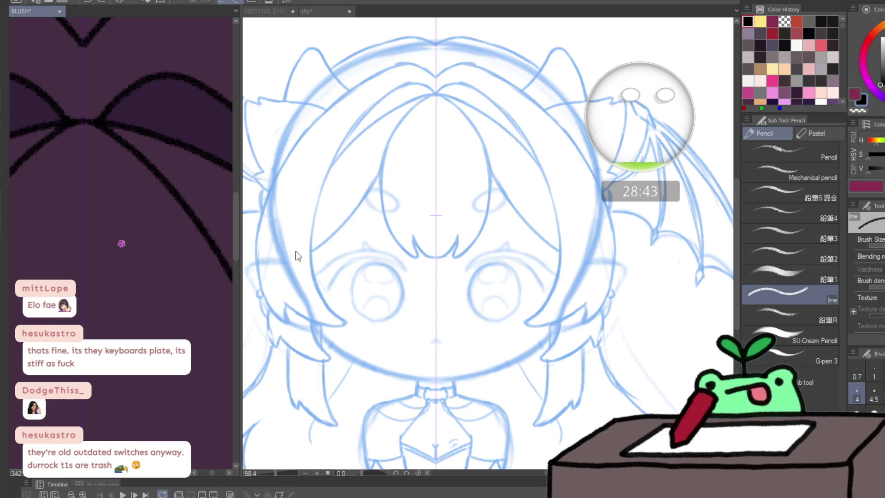
key("ctrl+y")
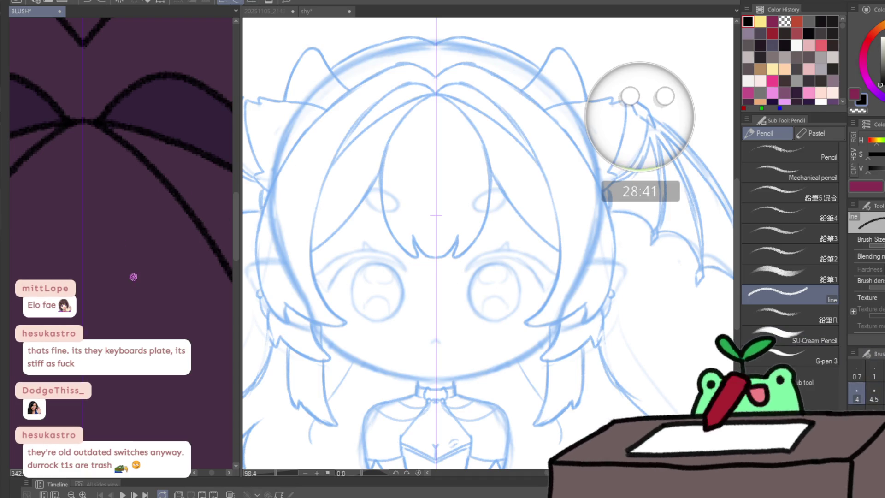
scroll(134, 276, "down", 2)
scroll(135, 277, "down", 3)
scroll(134, 276, "down", 2)
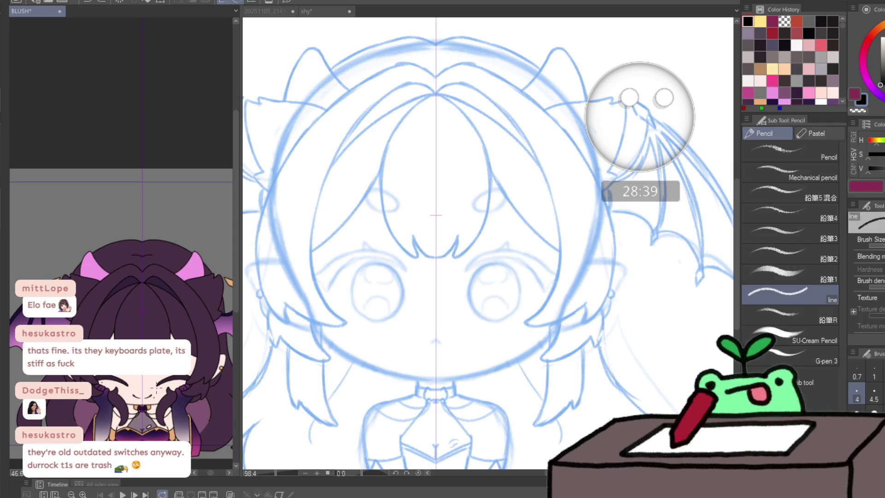
key("ctrl+space")
left_click(460, 182)
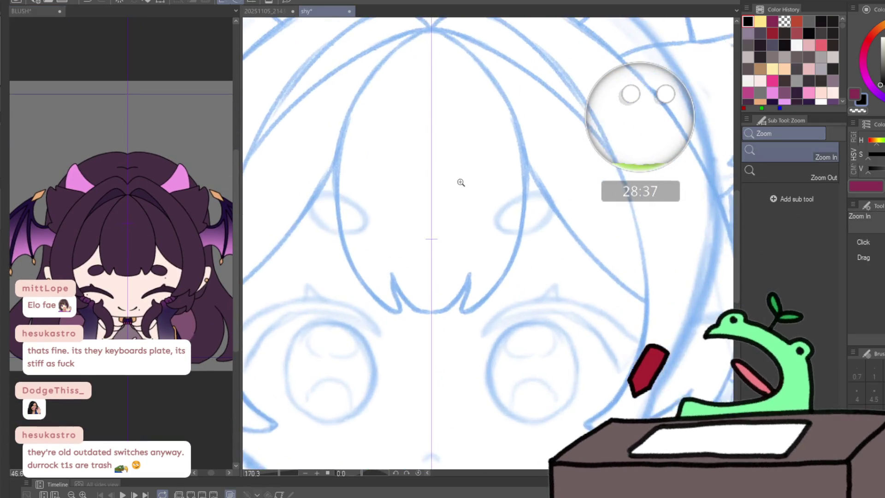
- Ink the outline of the central hair strand from its top, redoing it until the arc sits right
left_click_drag(460, 182, 484, 166)
key("p")
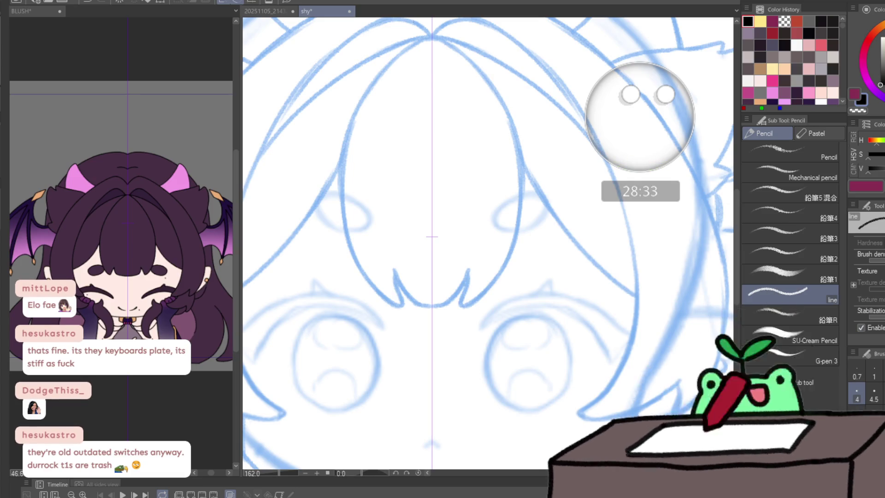
key("ctrl+space")
left_click(438, 34)
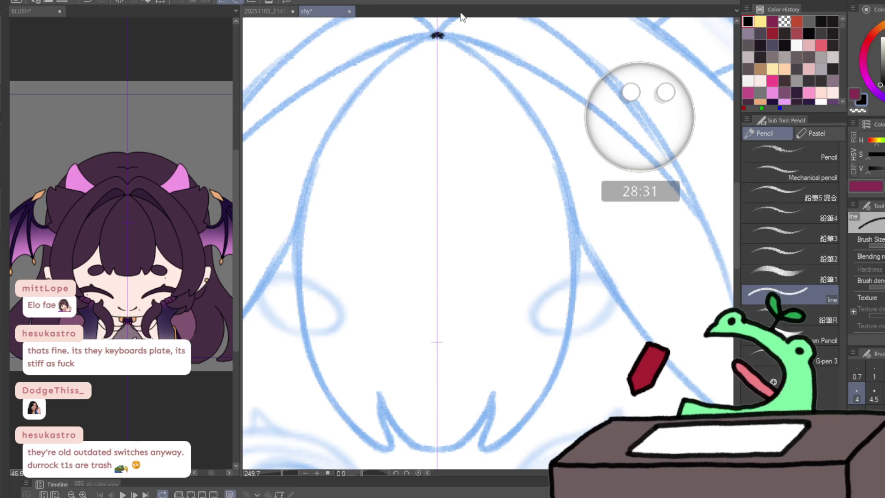
mouse_move(461, 15)
left_mouse_down()
mouse_move(462, 174)
mouse_move(471, 42)
mouse_move(418, 44)
mouse_move(362, 139)
mouse_move(336, 235)
left_mouse_up()
key("ctrl+z")
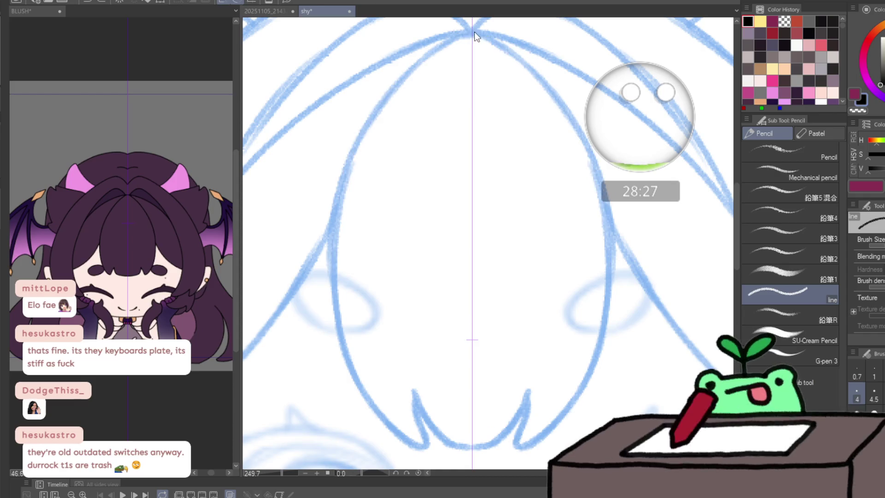
mouse_move(439, 43)
left_mouse_down()
mouse_move(366, 129)
mouse_move(333, 247)
mouse_move(346, 367)
mouse_move(405, 443)
left_mouse_up()
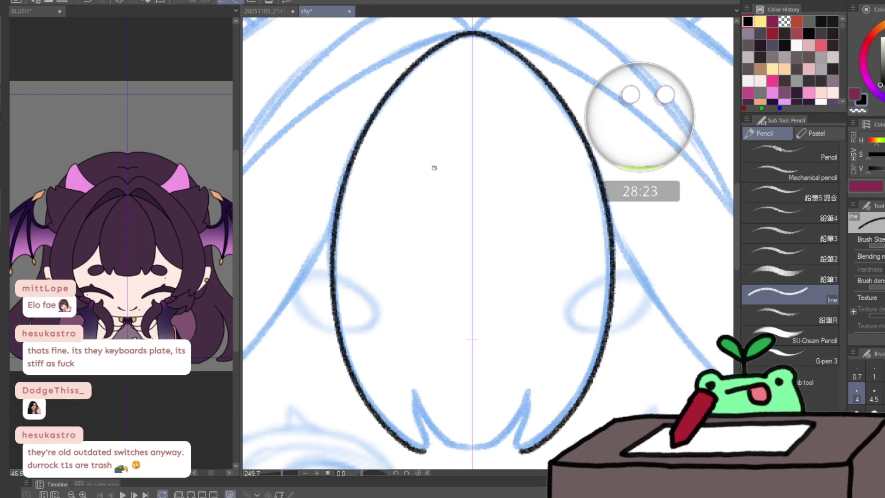
key("ctrl+z")
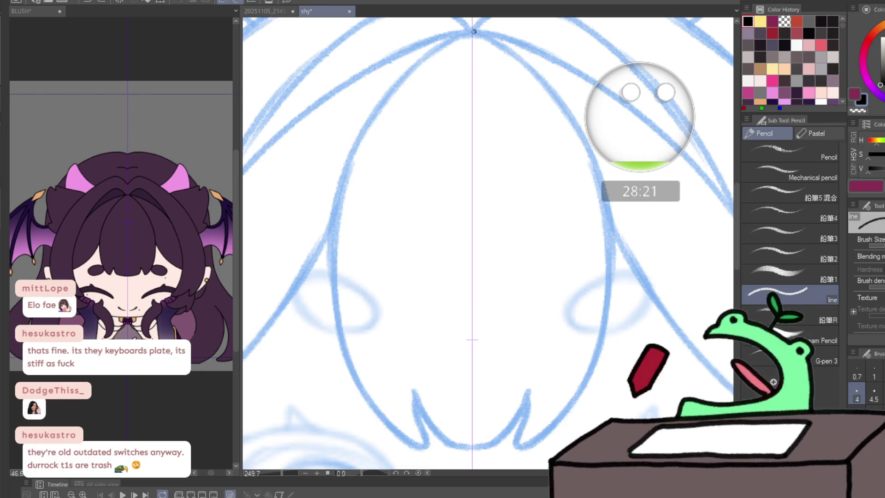
key("ctrl+z")
mouse_move(463, 34)
left_mouse_down()
mouse_move(481, 34)
mouse_move(438, 44)
mouse_move(362, 135)
mouse_move(331, 257)
mouse_move(345, 352)
mouse_move(379, 415)
mouse_move(417, 397)
left_mouse_up()
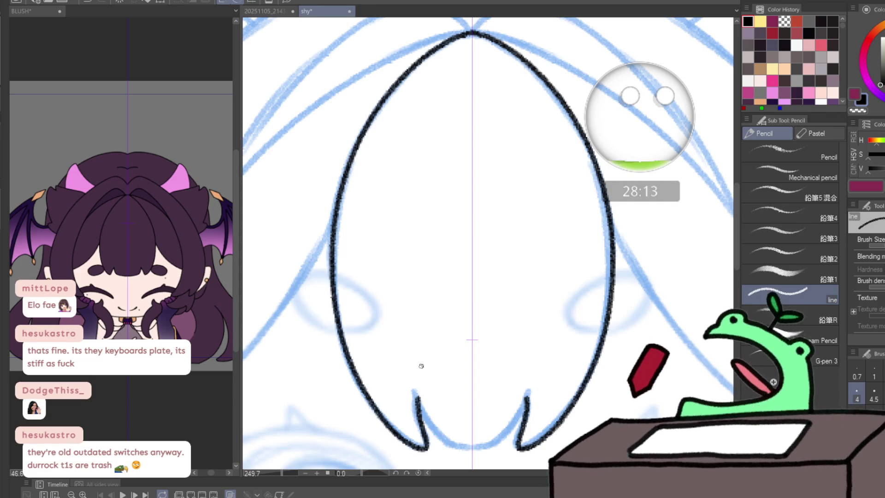
scroll(421, 340, "up", 2)
scroll(421, 213, "up", 2)
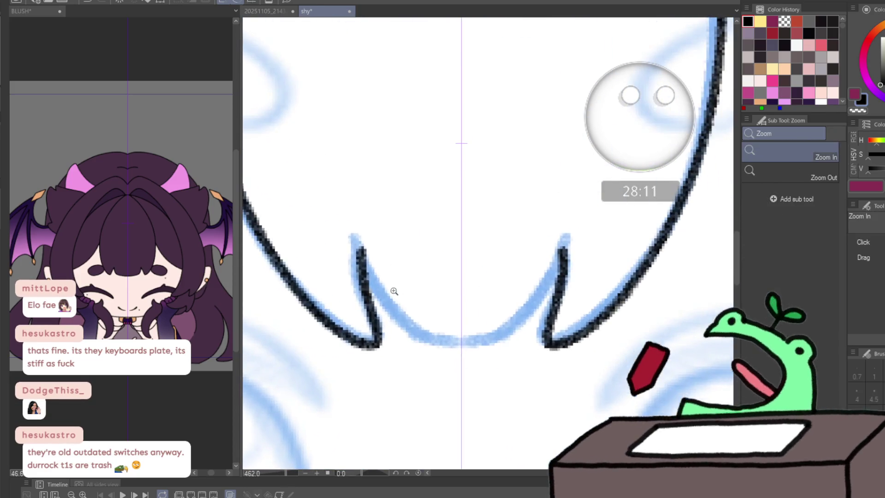
- Thicken the two forked tips at the bottom of the central lock, then zoom out to the whole sketch
left_click_drag(364, 257, 377, 301)
key("ctrl+z")
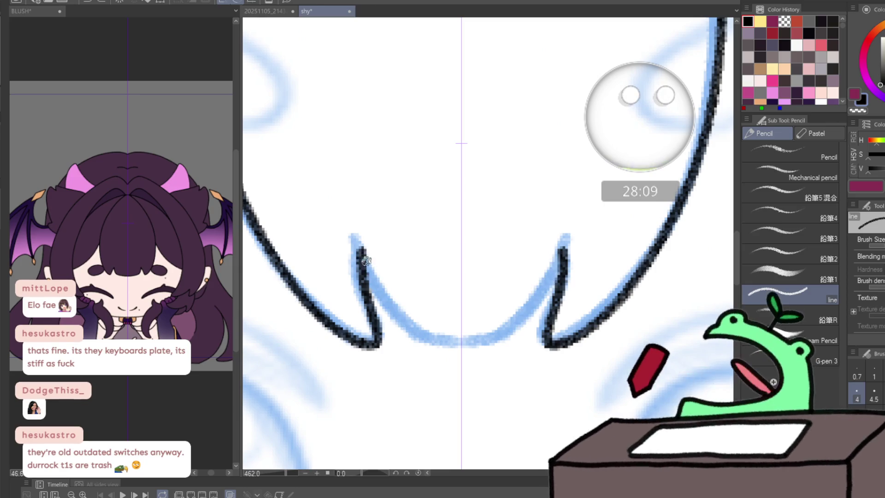
mouse_move(360, 252)
left_mouse_down()
mouse_move(419, 337)
mouse_move(446, 345)
mouse_move(472, 337)
left_mouse_up()
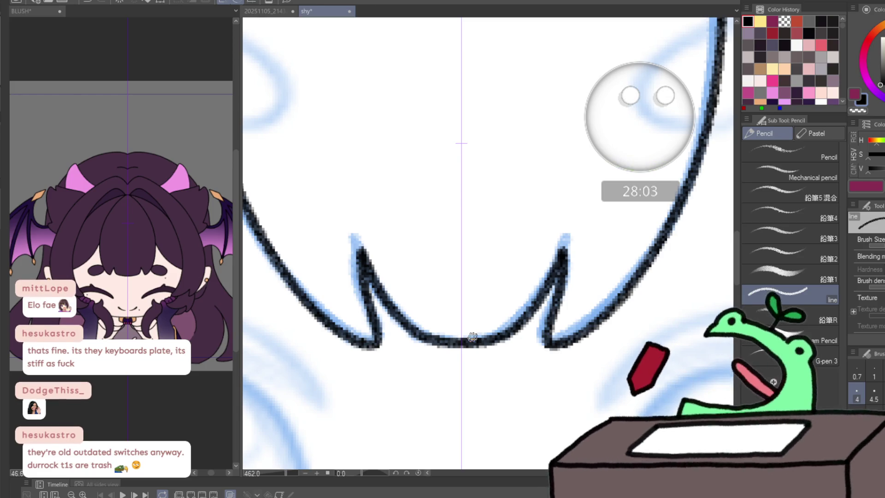
left_click_drag(472, 338, 476, 141)
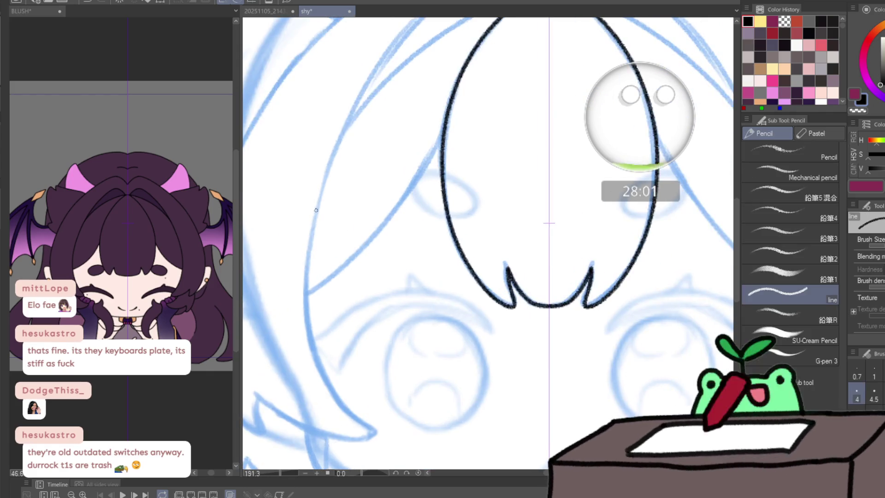
- Ink the long outer left hair curve up over the head to the parting and down the right side
left_click_drag(277, 132, 397, 285)
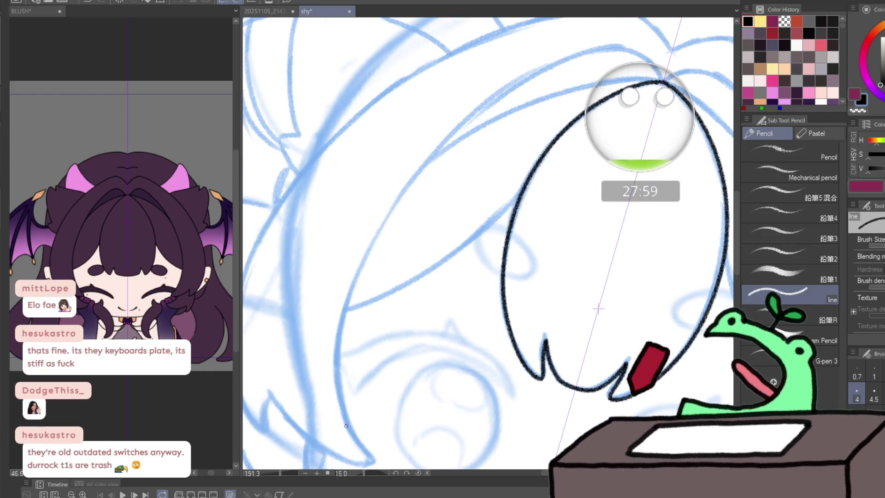
mouse_move(336, 358)
left_mouse_down()
mouse_move(364, 448)
mouse_move(372, 247)
mouse_move(453, 133)
left_mouse_up()
mouse_move(542, 66)
left_mouse_down()
mouse_move(589, 46)
mouse_move(733, 78)
left_mouse_up()
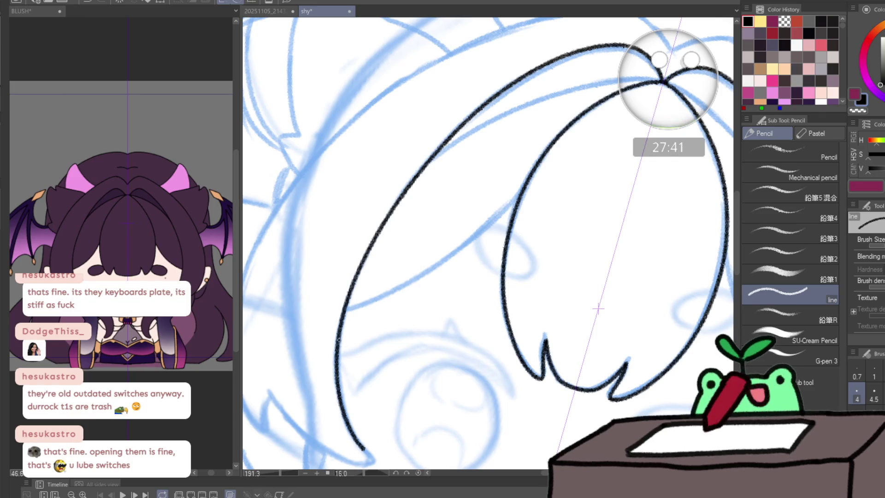
scroll(322, 316, "down", 1)
scroll(322, 316, "down", 1)
scroll(322, 317, "down", 1)
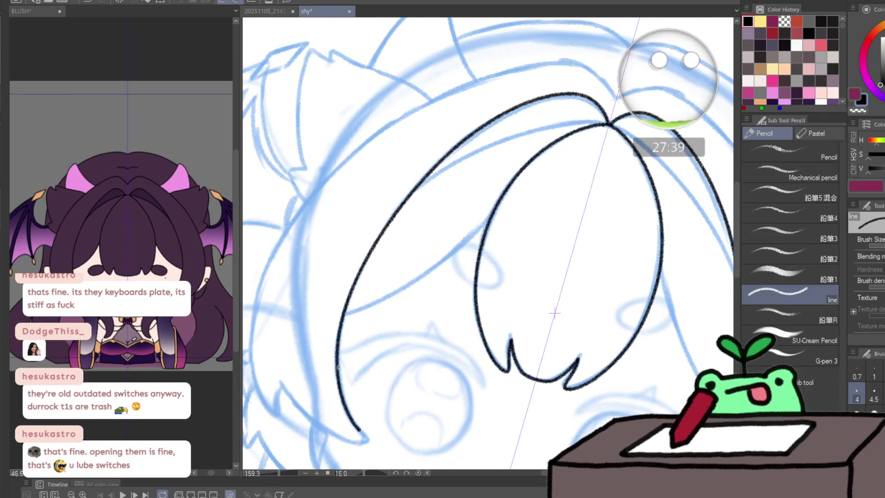
key("ctrl+z")
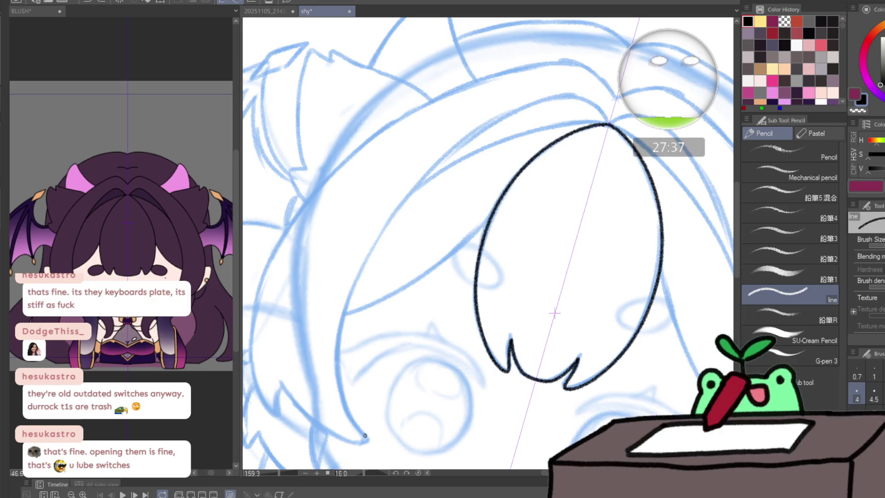
left_click_drag(365, 436, 340, 393)
mouse_move(339, 316)
left_mouse_down()
mouse_move(404, 207)
mouse_move(481, 130)
left_mouse_up()
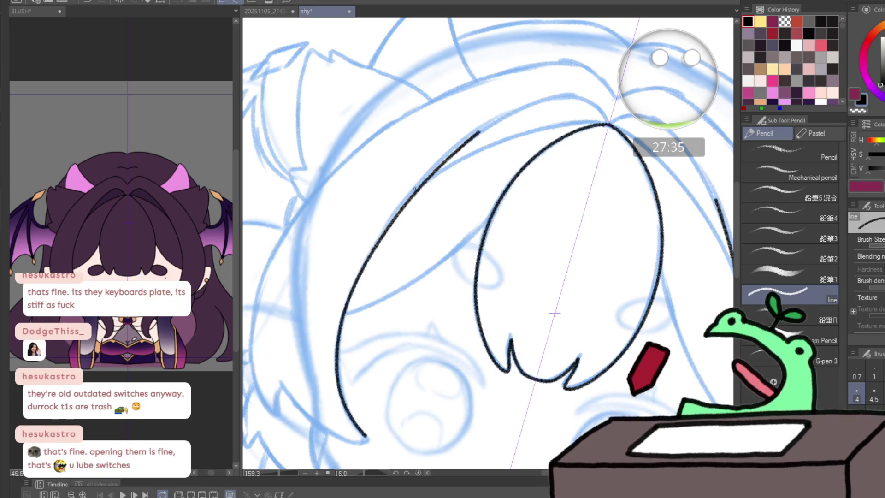
key("ctrl+z")
mouse_move(346, 405)
left_mouse_down()
mouse_move(349, 292)
mouse_move(449, 155)
mouse_move(581, 97)
left_mouse_up()
left_click_drag(650, 118, 733, 235)
left_click_drag(580, 97, 603, 111)
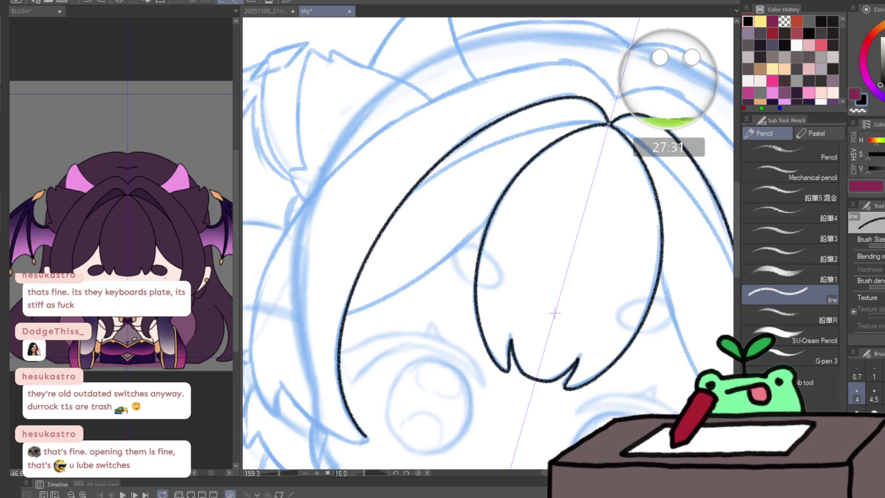
scroll(604, 104, "up", 2)
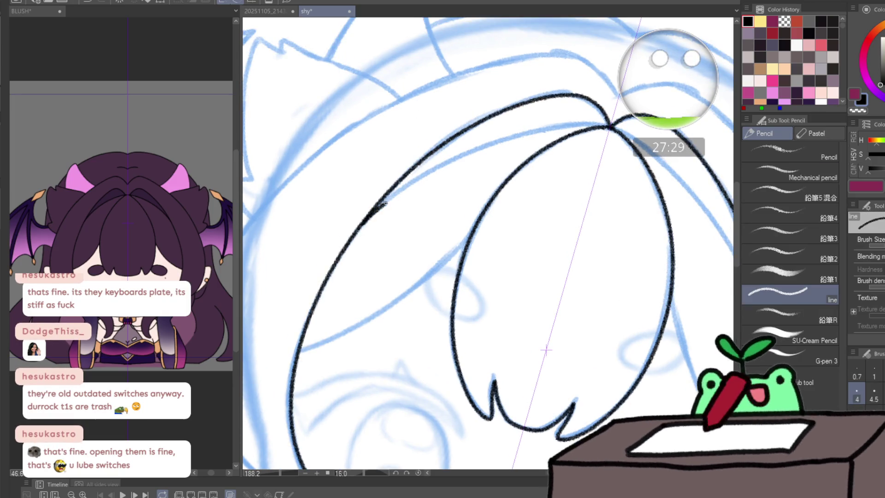
- Ink the inner hair arc across the top of the head and the line down the right side
left_click_drag(382, 204, 529, 131)
left_click_drag(680, 176, 731, 244)
key("ctrl+z")
key("ctrl+z")
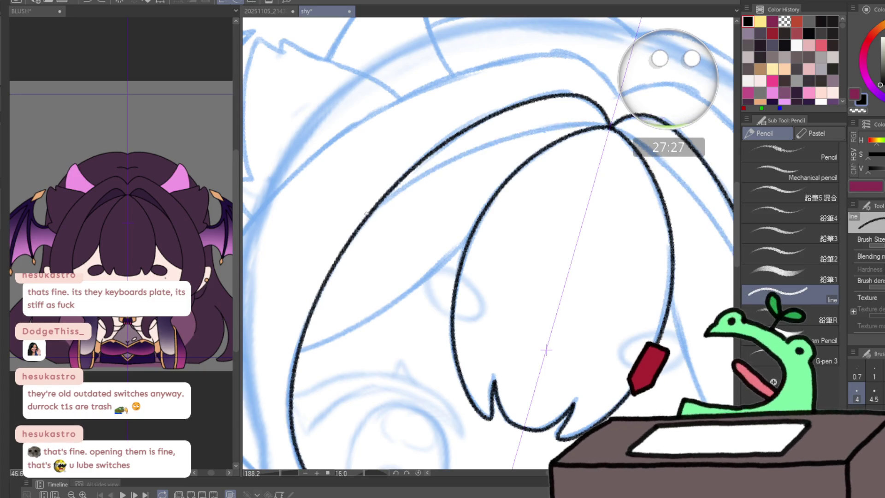
mouse_move(379, 203)
left_mouse_down()
mouse_move(498, 139)
mouse_move(607, 125)
left_mouse_up()
left_click_drag(612, 126, 732, 238)
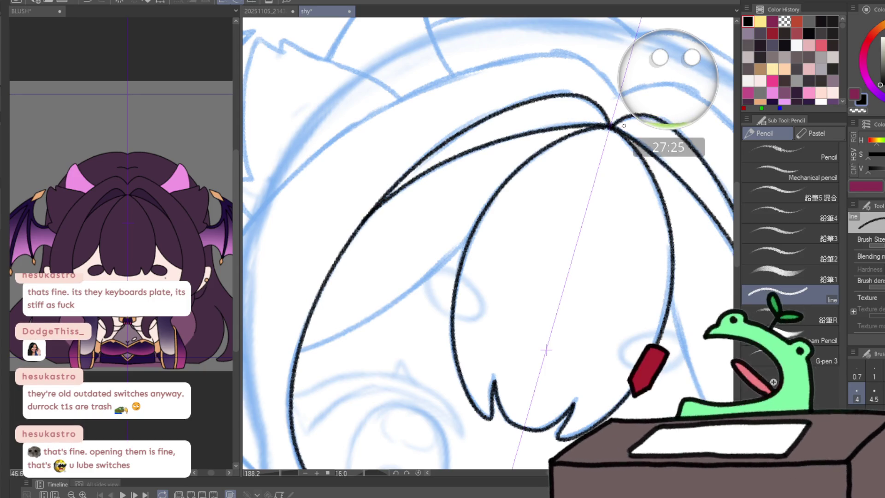
- Ink the fringe line crossing the left hair to the central lock, redrawing the overlong attempt
left_click_drag(300, 351, 329, 339)
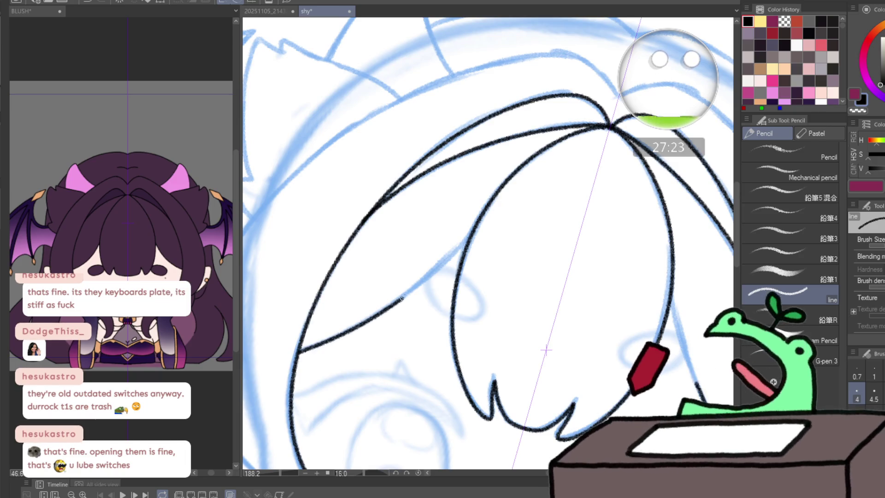
left_click_drag(402, 298, 464, 248)
key("ctrl+z")
key("ctrl+z")
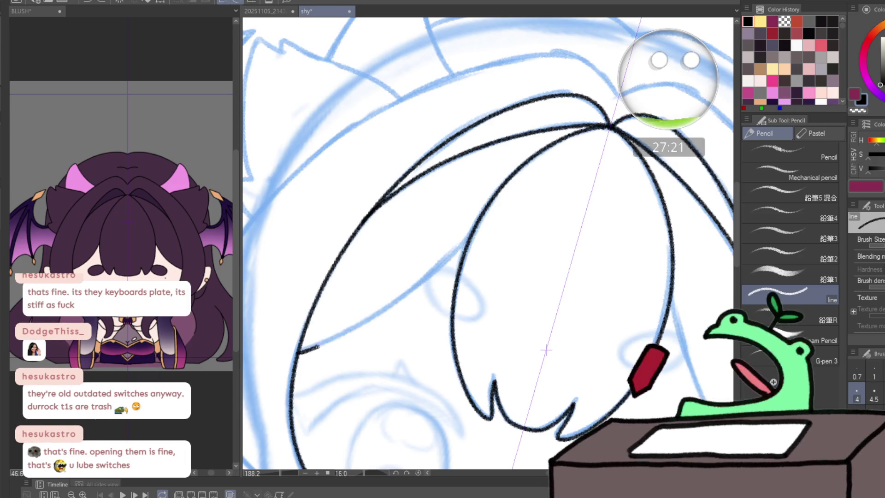
mouse_move(318, 346)
left_mouse_down()
mouse_move(388, 304)
mouse_move(469, 236)
left_mouse_up()
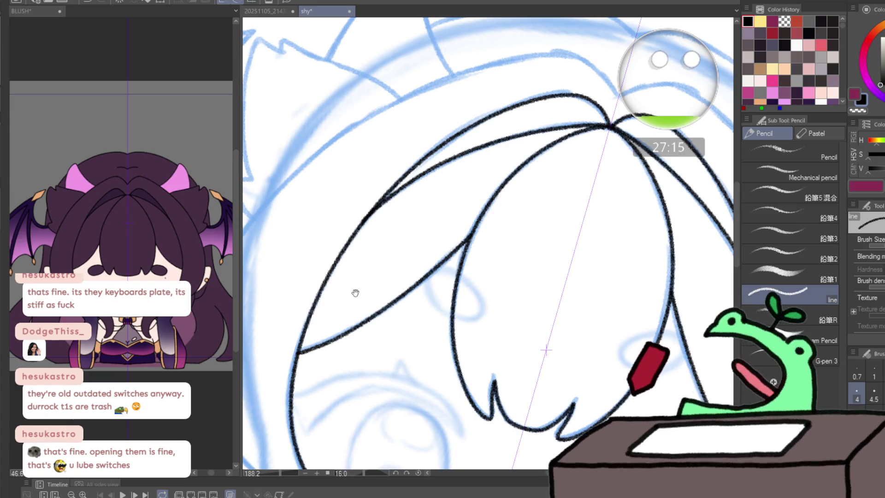
scroll(346, 277, "up", 1)
scroll(346, 270, "up", 1)
scroll(343, 259, "up", 1)
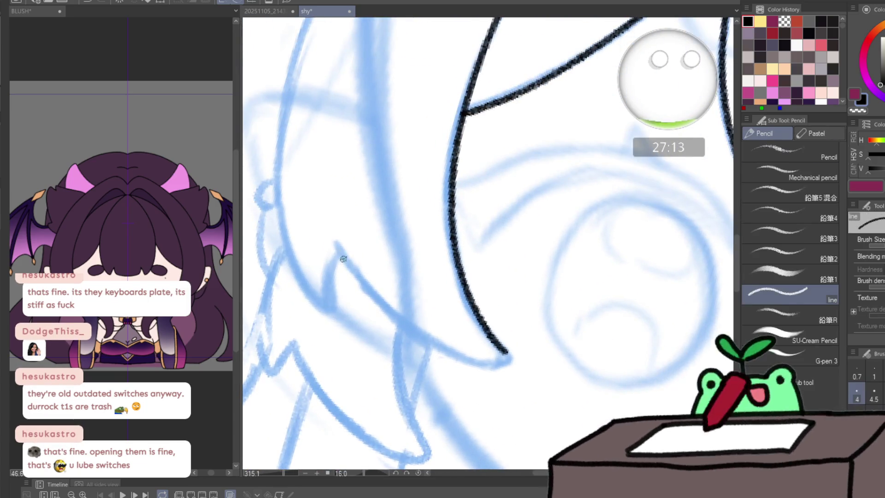
- Ink the lower hair strand's edge and the short upper edge of its tip, redrawing until clean
left_click_drag(339, 253, 465, 356)
key("ctrl+z")
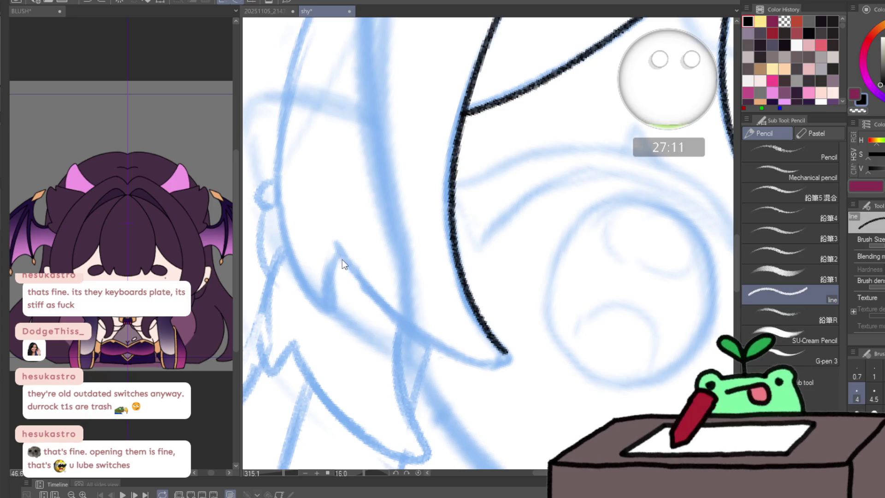
left_click_drag(353, 275, 425, 346)
key("ctrl+z")
left_click_drag(340, 254, 460, 357)
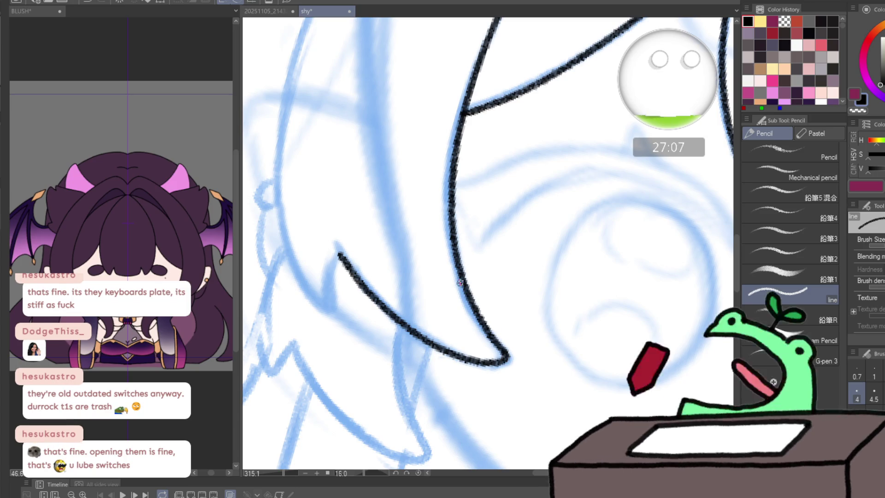
left_click_drag(339, 254, 330, 297)
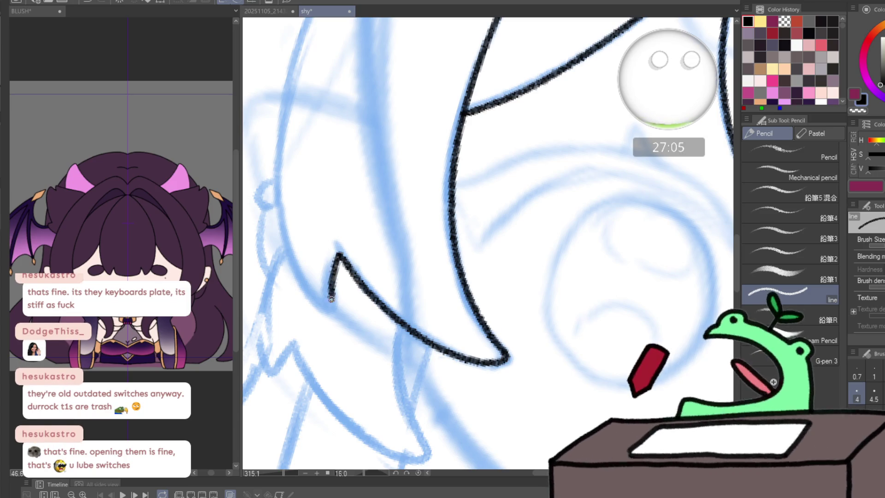
scroll(331, 298, "down", 3)
- Ink the long outer hair curve over the head and undo a stray short line across the upper hair
mouse_move(407, 207)
left_mouse_down()
mouse_move(431, 279)
mouse_move(338, 389)
left_mouse_up()
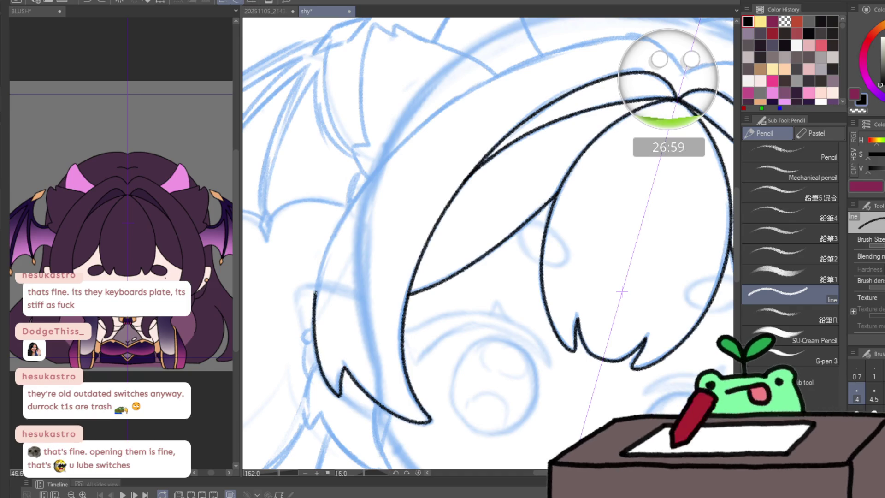
mouse_move(315, 294)
left_mouse_down()
mouse_move(370, 178)
mouse_move(475, 89)
left_mouse_up()
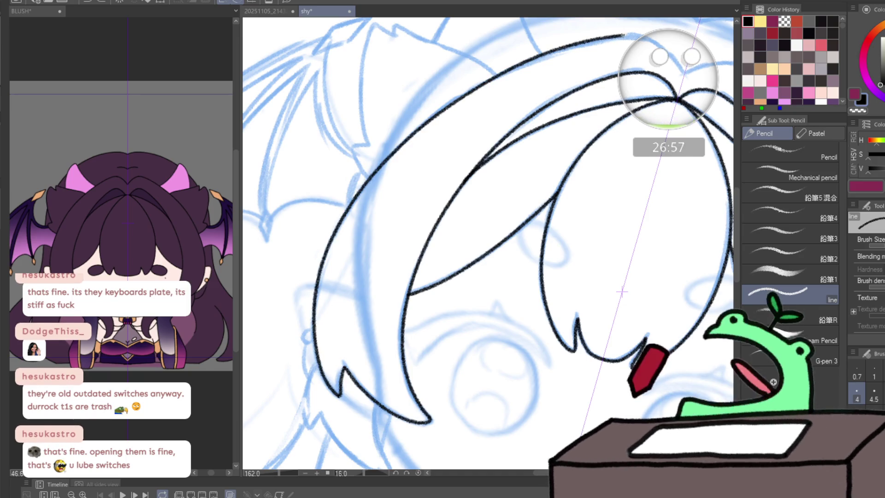
key("ctrl+z")
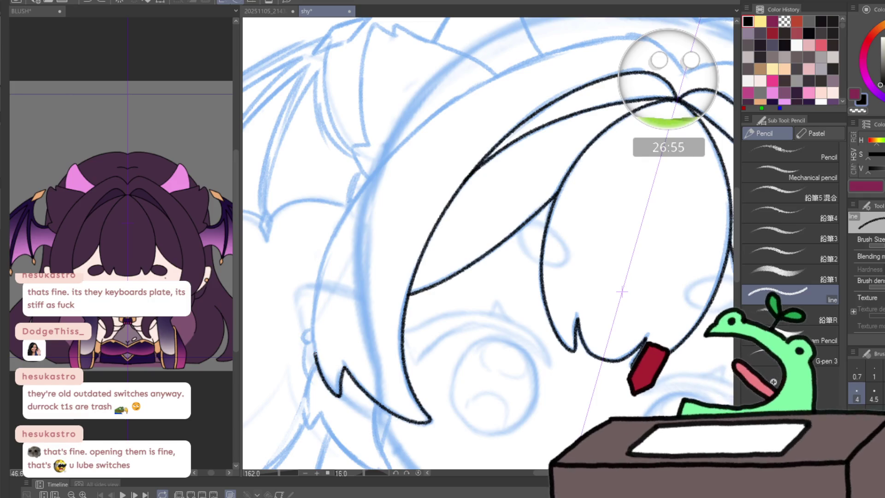
mouse_move(315, 333)
left_mouse_down()
mouse_move(320, 259)
mouse_move(349, 201)
mouse_move(466, 94)
mouse_move(634, 38)
left_mouse_up()
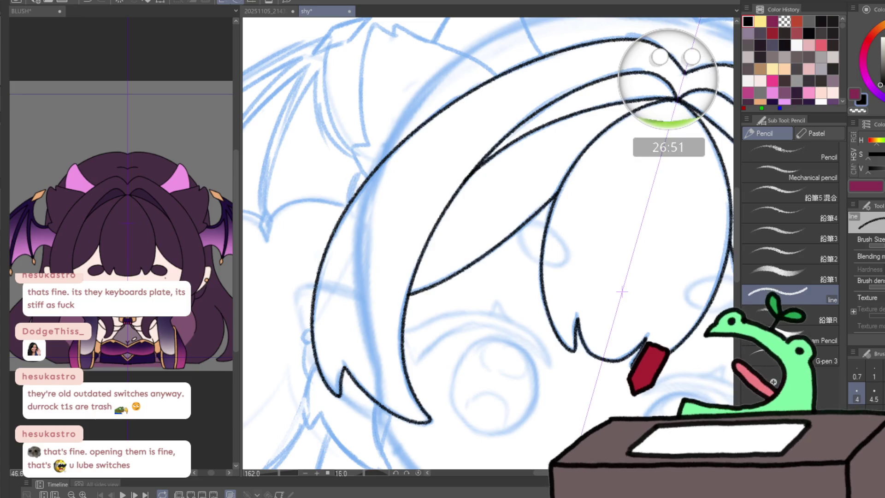
left_click_drag(524, 138, 615, 112)
key("ctrl+z")
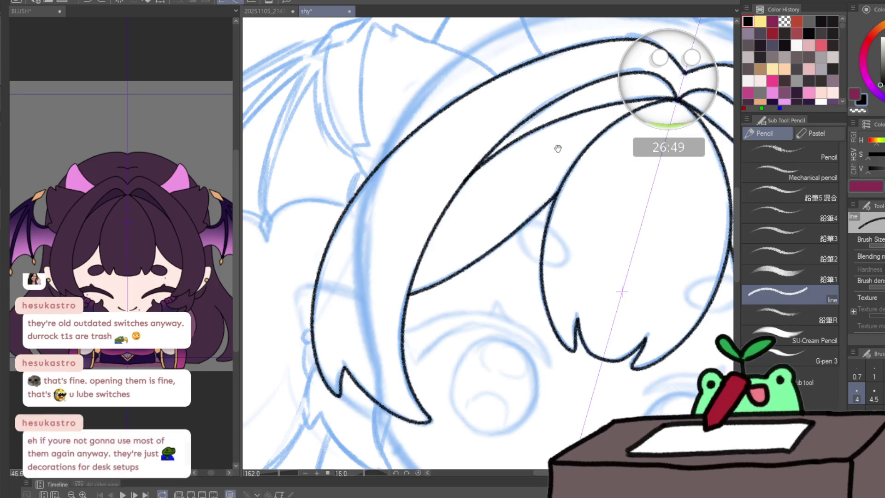
left_click_drag(558, 148, 372, 220)
scroll(512, 135, "up", 5)
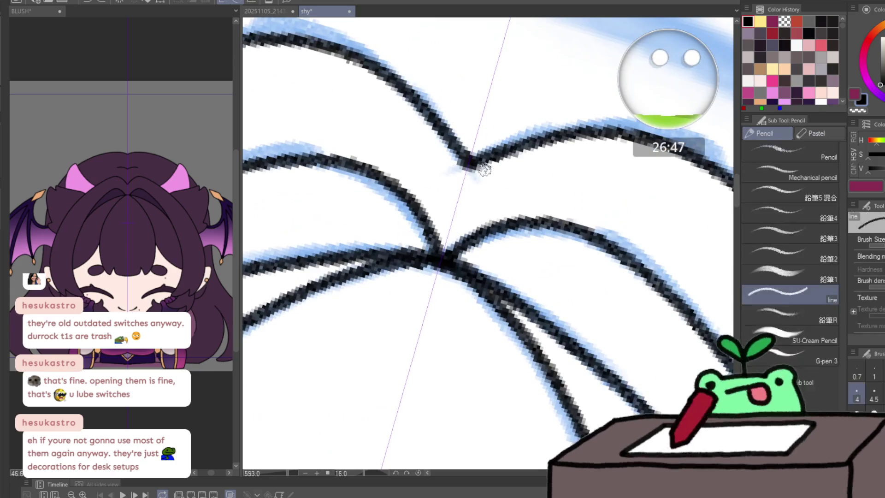
- With black selected, ink the jagged left hair tip and the strand edges running down from it
left_click_drag(480, 187, 415, 194)
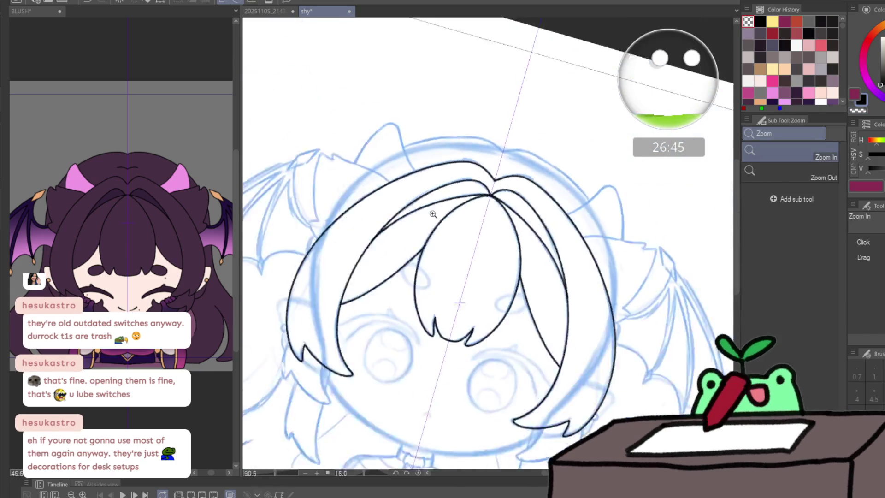
left_click_drag(346, 366, 382, 370)
key("p")
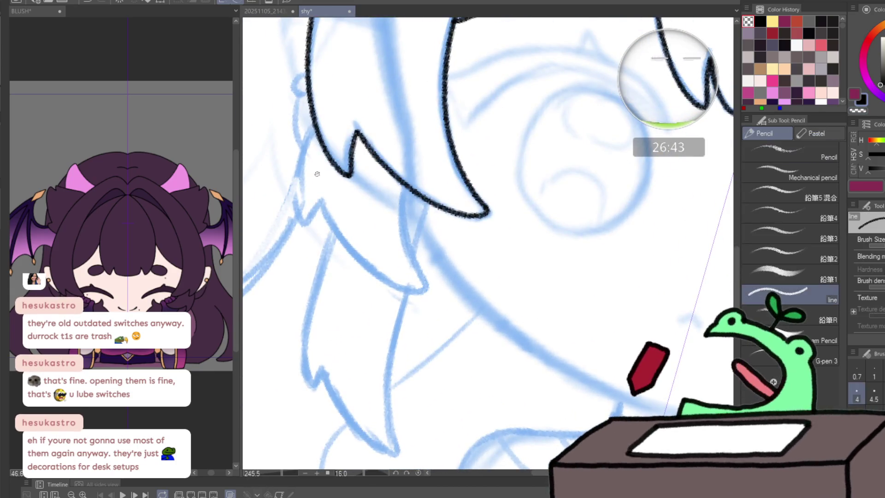
left_click_drag(283, 179, 332, 179)
left_click(340, 126, "alt")
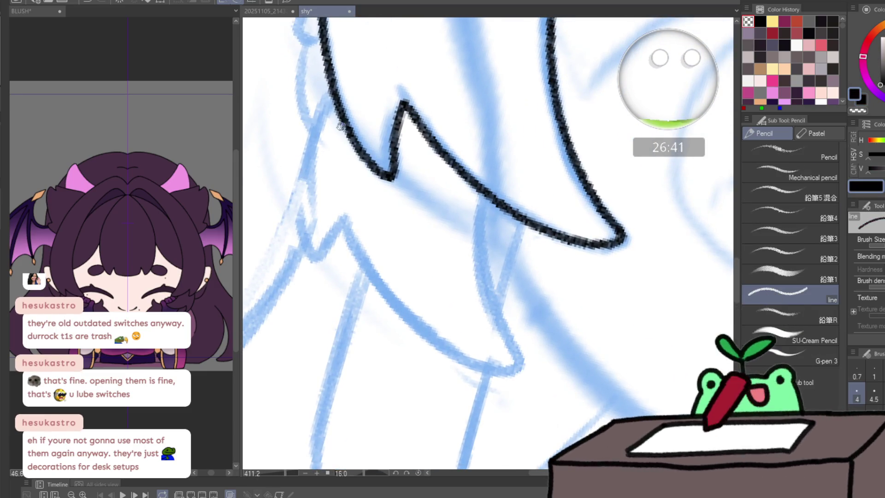
mouse_move(301, 228)
left_mouse_down()
mouse_move(319, 256)
mouse_move(515, 373)
mouse_move(524, 364)
left_mouse_up()
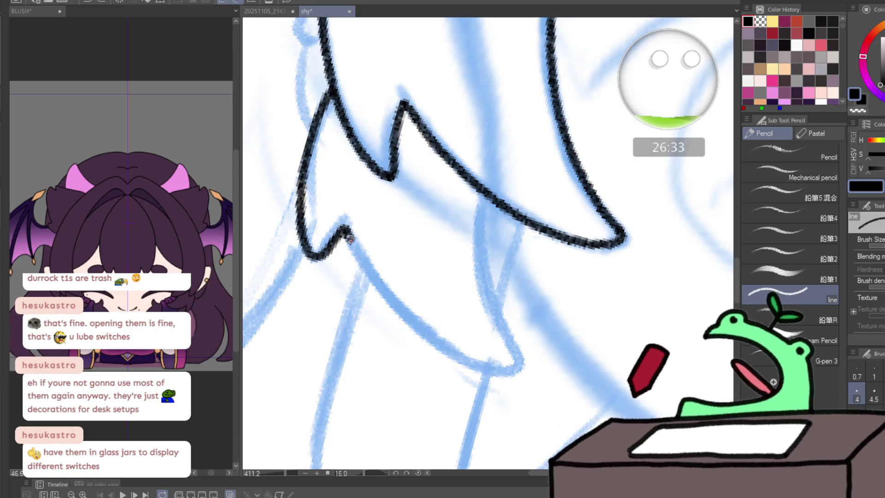
mouse_move(345, 225)
left_mouse_down()
mouse_move(379, 289)
mouse_move(450, 357)
mouse_move(514, 365)
left_mouse_up()
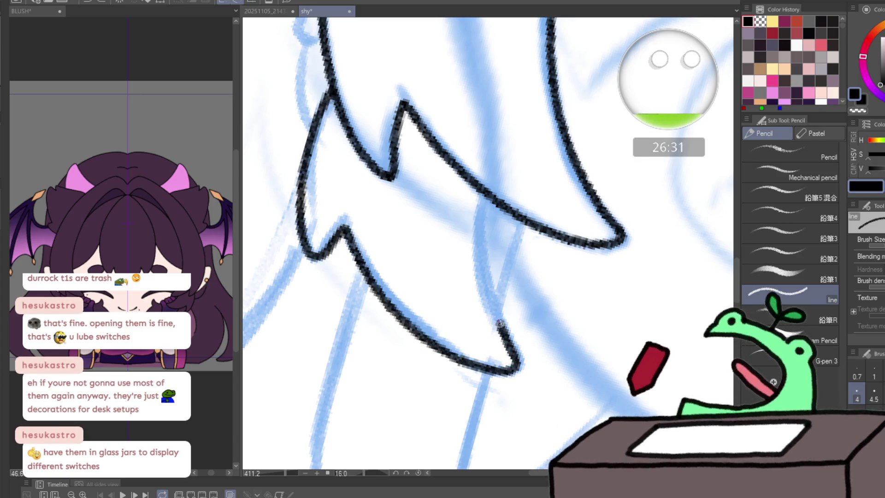
left_click_drag(499, 324, 487, 187)
- Ink a new strand edge at the lower left and a hair spike outline, undoing one stray stroke
key("ctrl+space")
mouse_move(469, 223)
left_mouse_down()
mouse_move(448, 222)
mouse_move(441, 367)
mouse_move(391, 304)
left_mouse_up()
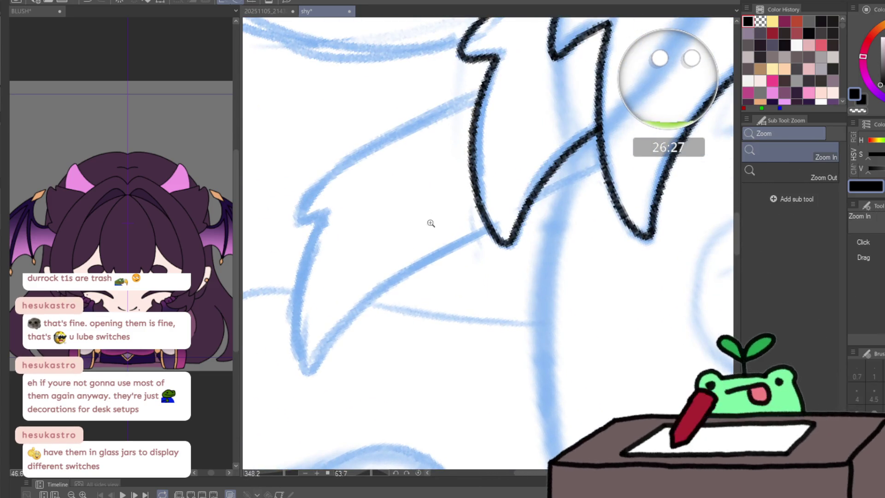
mouse_move(487, 228)
left_mouse_down()
mouse_move(414, 274)
mouse_move(326, 355)
mouse_move(299, 308)
mouse_move(320, 228)
mouse_move(310, 218)
mouse_move(484, 89)
left_mouse_up()
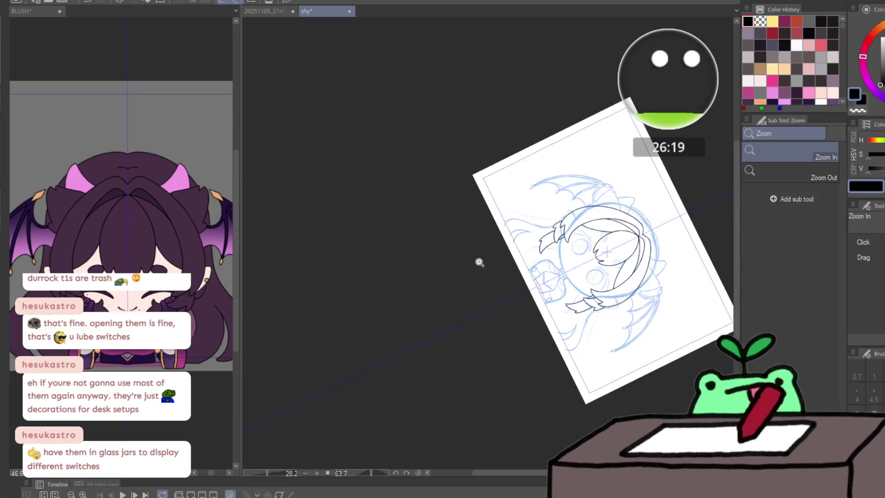
key("ctrl+0")
mouse_move(480, 259)
left_mouse_down()
mouse_move(681, 236)
mouse_move(400, 254)
mouse_move(417, 183)
mouse_move(433, 182)
left_mouse_up()
left_click_drag(376, 203, 463, 151)
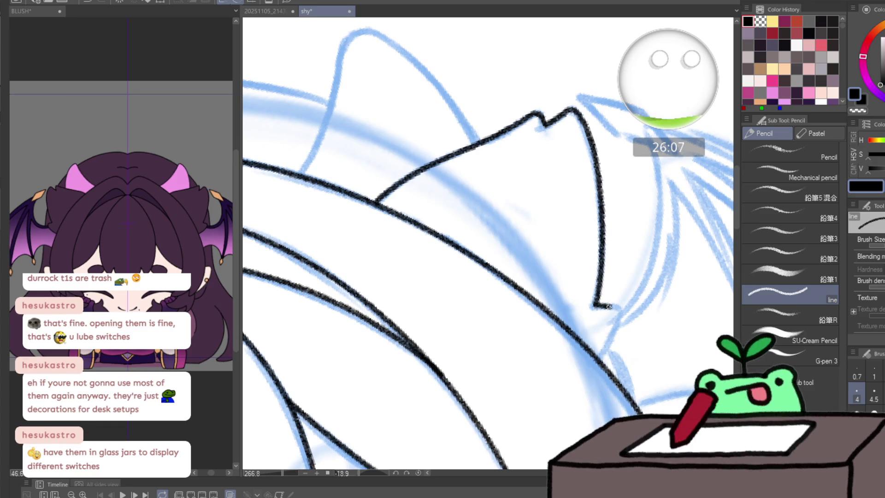
key("ctrl+z")
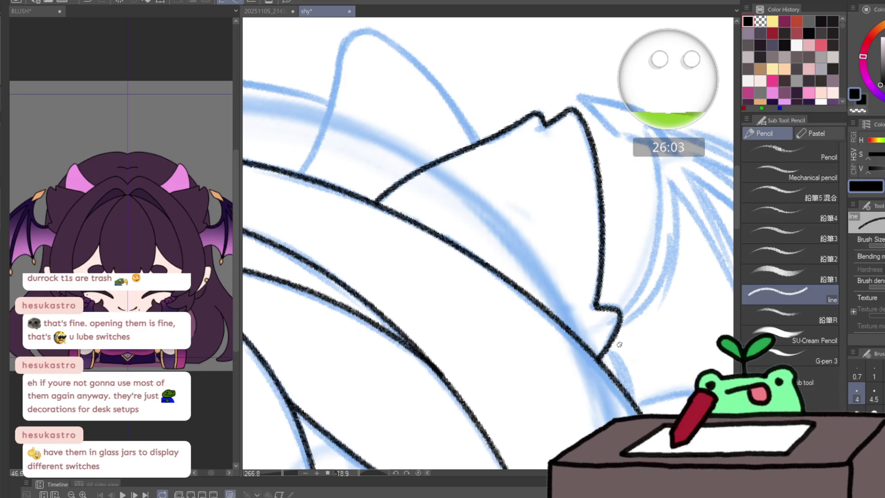
scroll(123, 172, "up", 3)
scroll(123, 172, "up", 5)
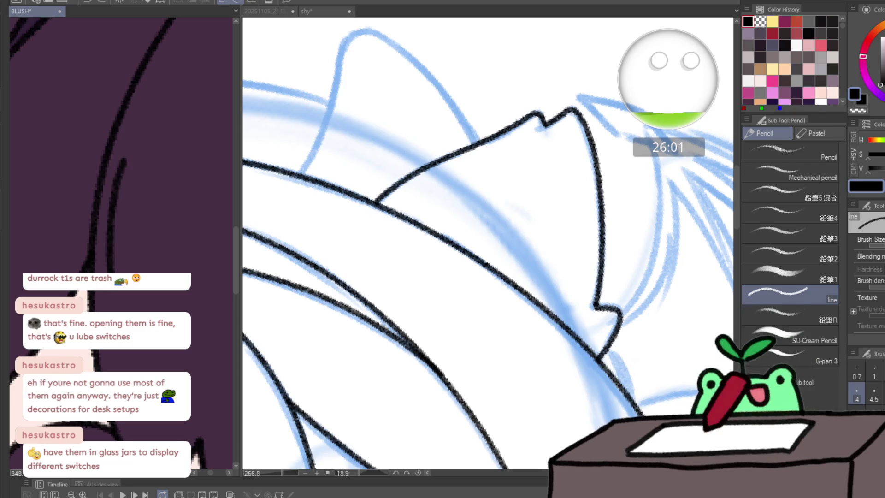
scroll(214, 273, "down", 6)
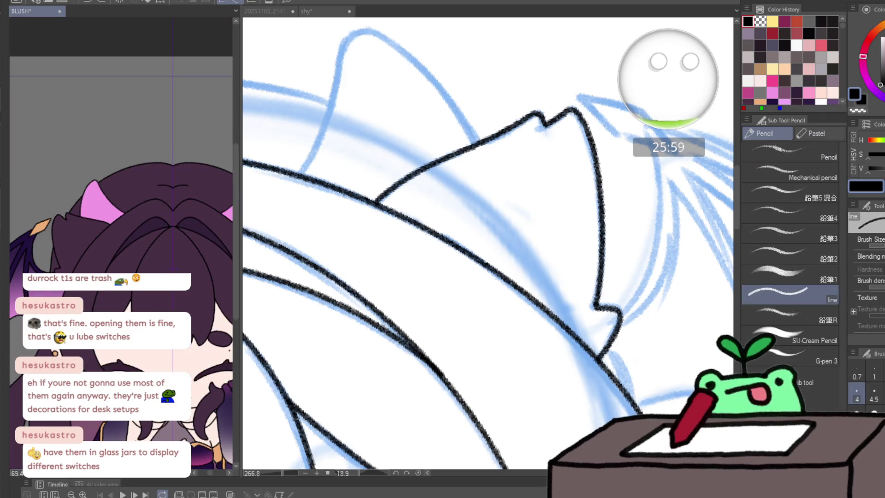
scroll(123, 208, "down", 3)
scroll(397, 269, "down", 3)
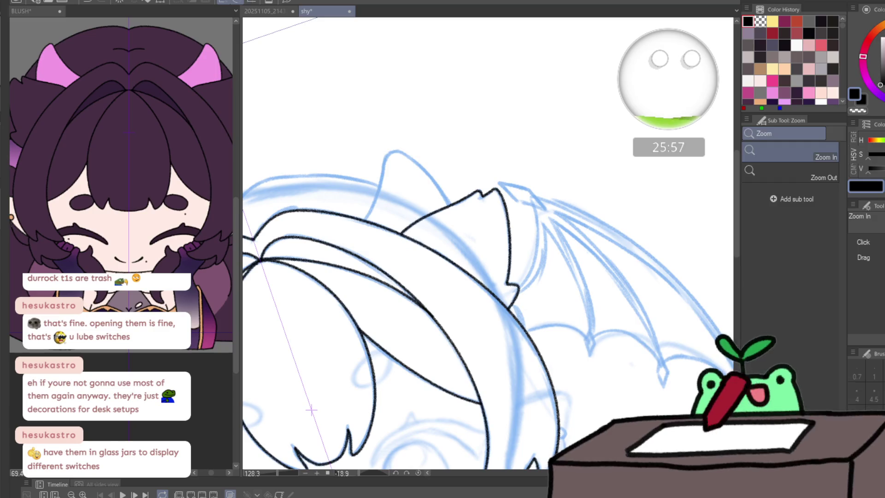
- Reset the canvas rotation, centre the head and hide the purple-blue lineart strokes
key("p")
key("ctrl+shift+0")
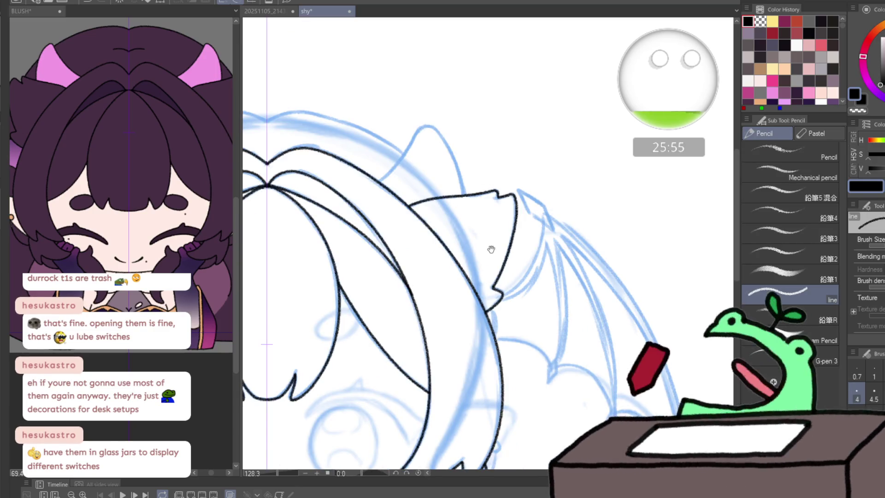
left_click_drag(491, 250, 699, 111)
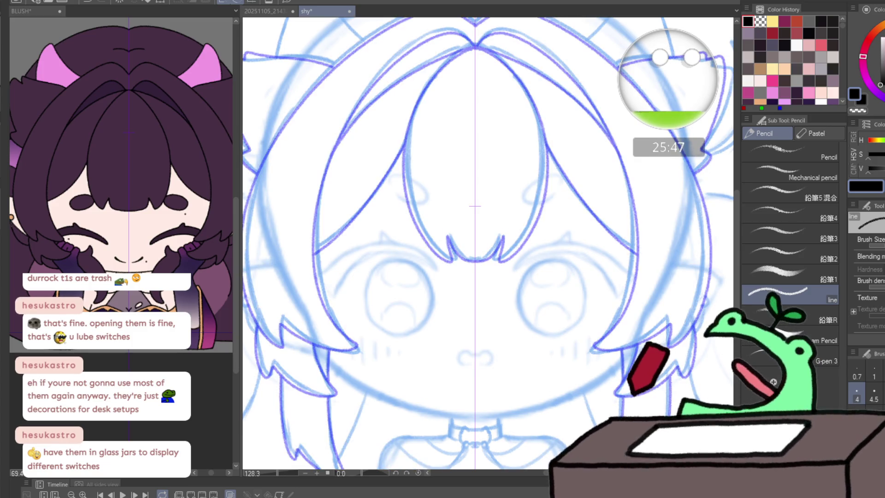
key("ctrl+z")
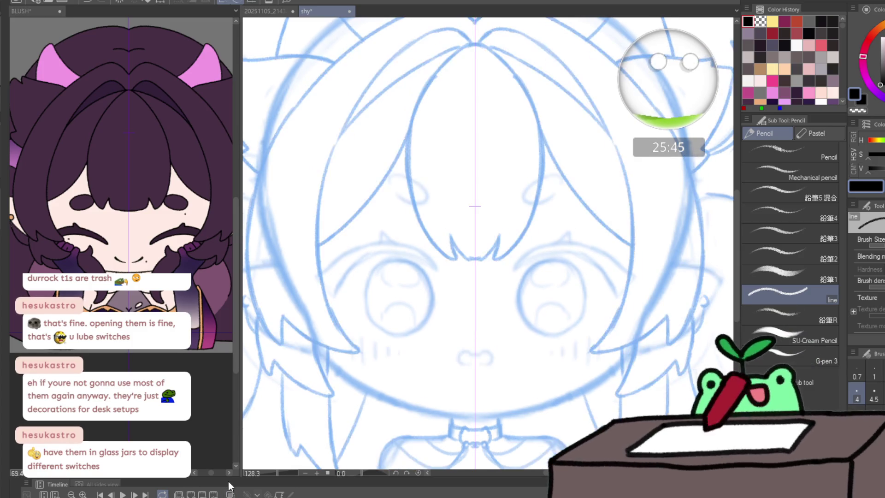
scroll(473, 42, "up", 3)
scroll(469, 47, "up", 2)
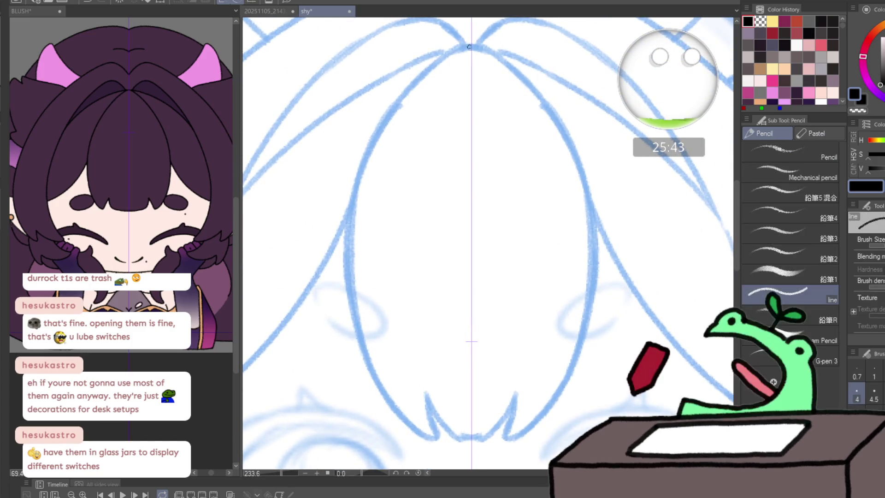
- Draw the central bang as a symmetrical arch down both sides, retrying until it sits right
mouse_move(470, 47)
left_mouse_down()
mouse_move(487, 48)
mouse_move(533, 85)
mouse_move(588, 194)
mouse_move(594, 308)
mouse_move(562, 402)
mouse_move(527, 435)
left_mouse_up()
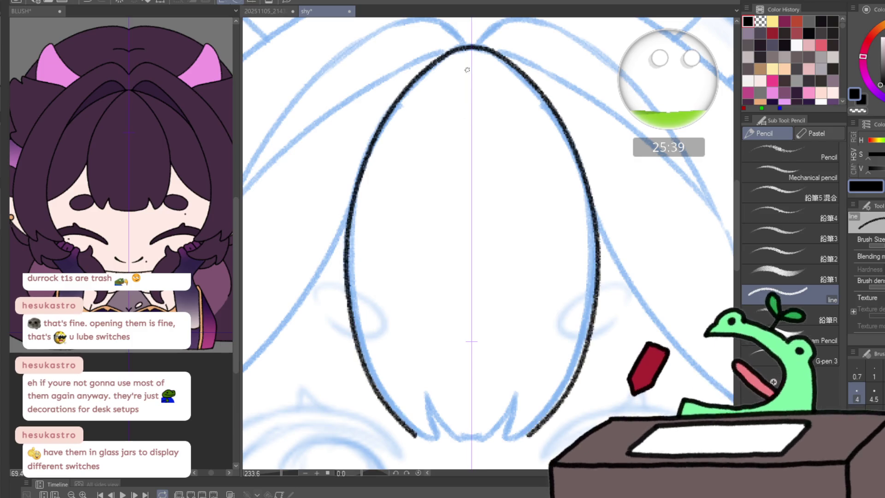
key("ctrl+z")
mouse_move(471, 47)
left_mouse_down()
mouse_move(539, 94)
mouse_move(591, 214)
mouse_move(591, 339)
mouse_move(578, 385)
left_mouse_up()
key("ctrl+z")
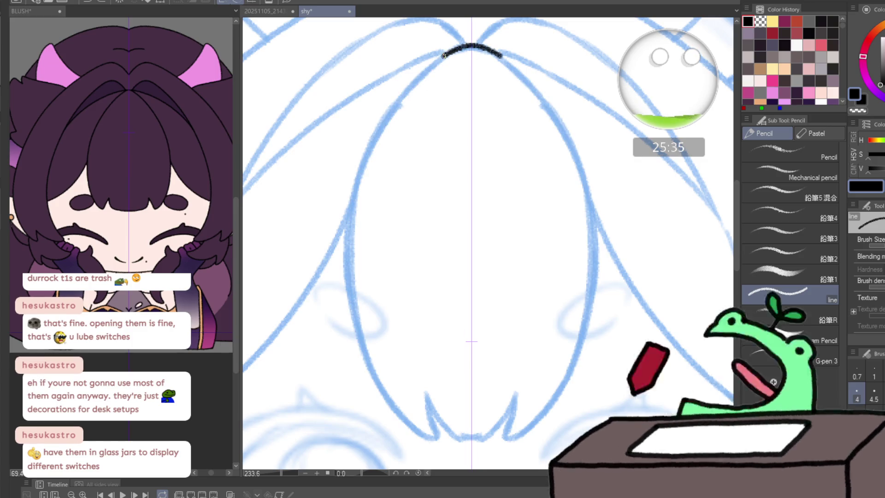
mouse_move(501, 54)
left_mouse_down()
mouse_move(560, 126)
mouse_move(596, 242)
mouse_move(586, 358)
mouse_move(535, 422)
left_mouse_up()
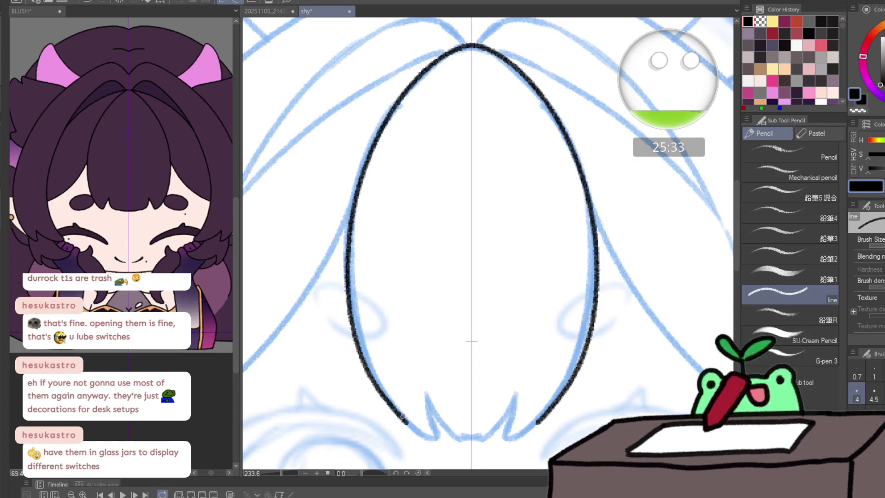
key("ctrl+z")
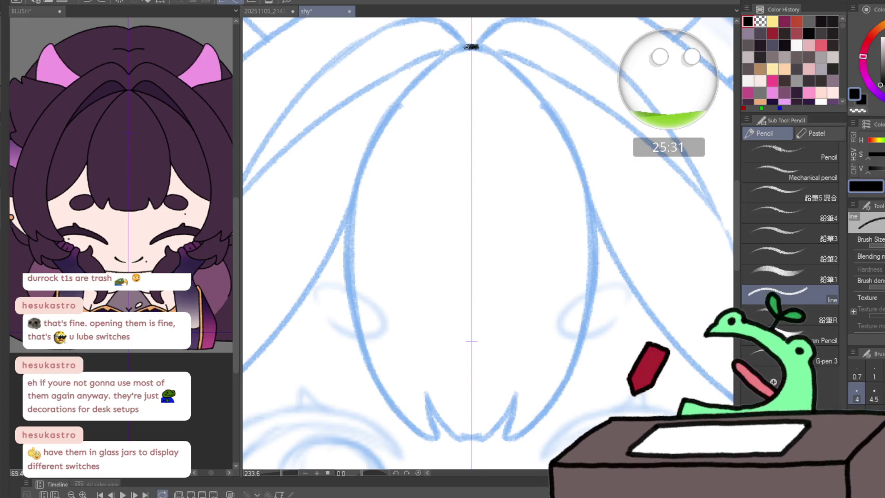
mouse_move(471, 48)
left_mouse_down()
mouse_move(520, 73)
mouse_move(580, 159)
mouse_move(596, 269)
mouse_move(575, 364)
mouse_move(509, 438)
left_mouse_up()
scroll(447, 443, "up", 3)
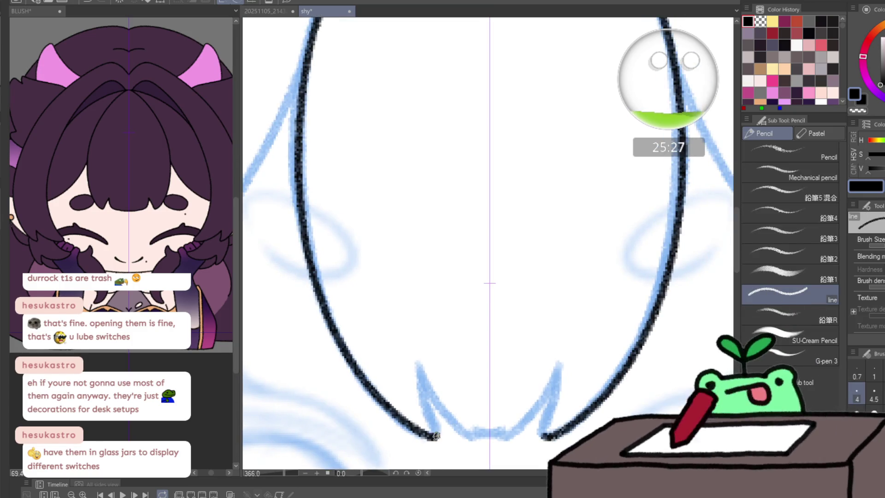
- Outline the inner spikes meeting at the bottom centre of the bang, redrawn once
mouse_move(426, 393)
left_mouse_down()
mouse_move(426, 373)
mouse_move(464, 430)
mouse_move(493, 440)
left_mouse_up()
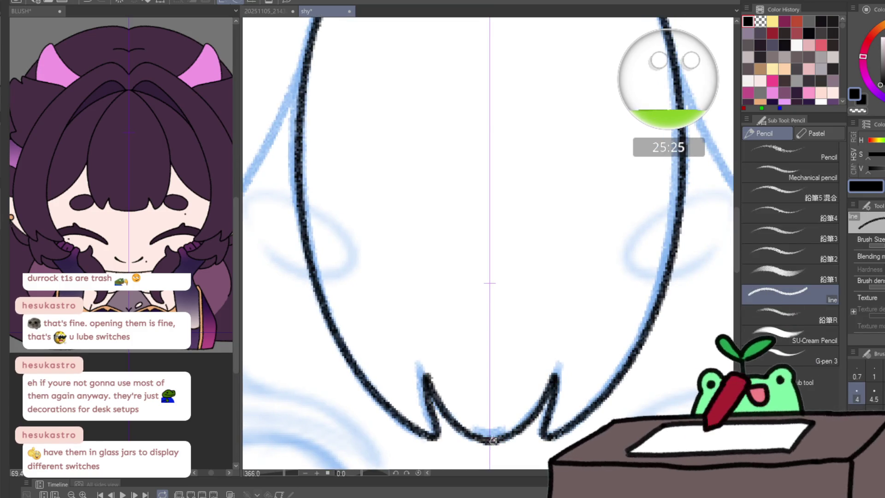
key("ctrl+z")
key("ctrl+z")
mouse_move(426, 377)
left_mouse_down()
mouse_move(463, 425)
mouse_move(491, 437)
left_mouse_up()
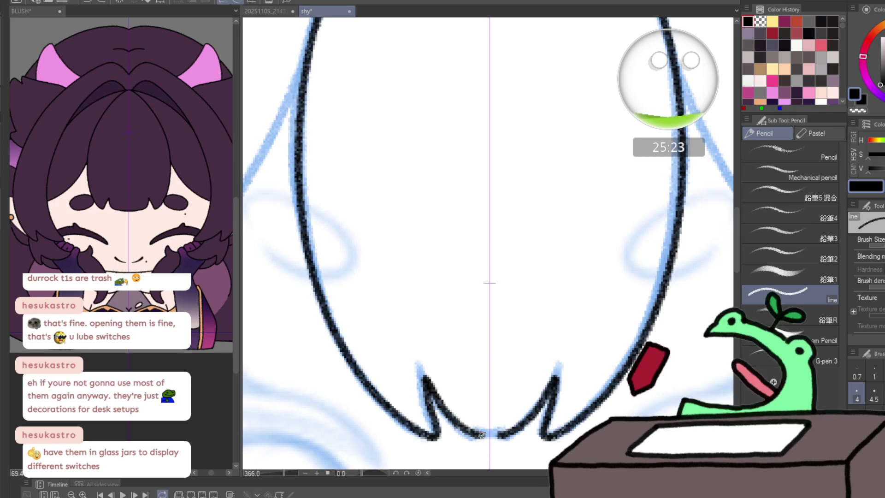
left_click_drag(512, 388, 467, 348)
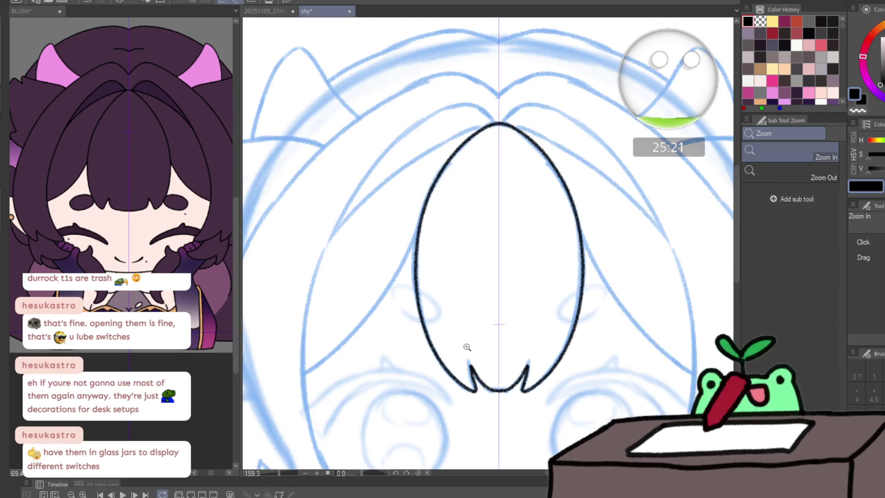
- Draw a long curved strand beside the central bang and show the whole drawing in another view
key("p")
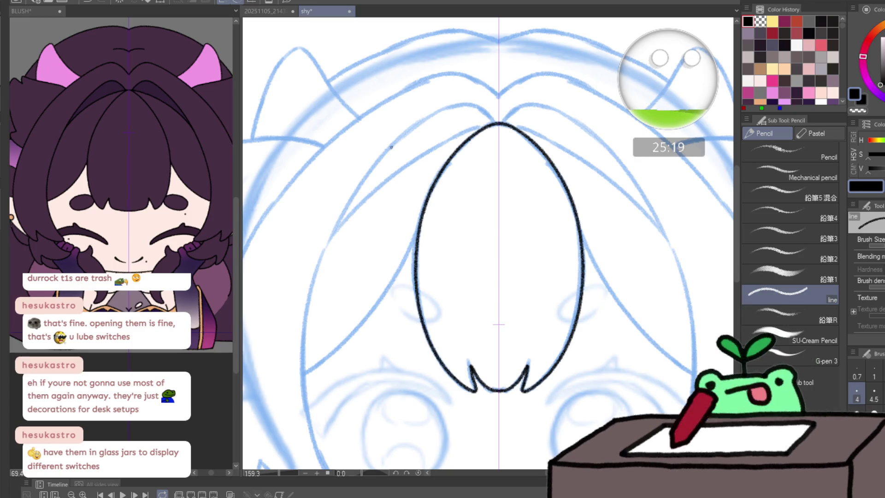
mouse_move(506, 172)
left_mouse_down()
mouse_move(480, 251)
mouse_move(516, 155)
mouse_move(539, 175)
mouse_move(366, 247)
left_mouse_up()
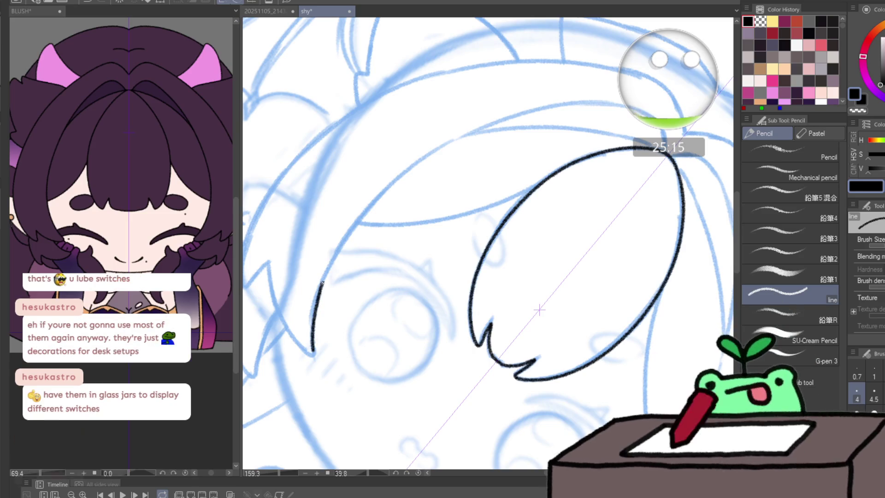
mouse_move(312, 353)
left_mouse_down()
mouse_move(494, 121)
mouse_move(664, 112)
mouse_move(732, 210)
left_mouse_up()
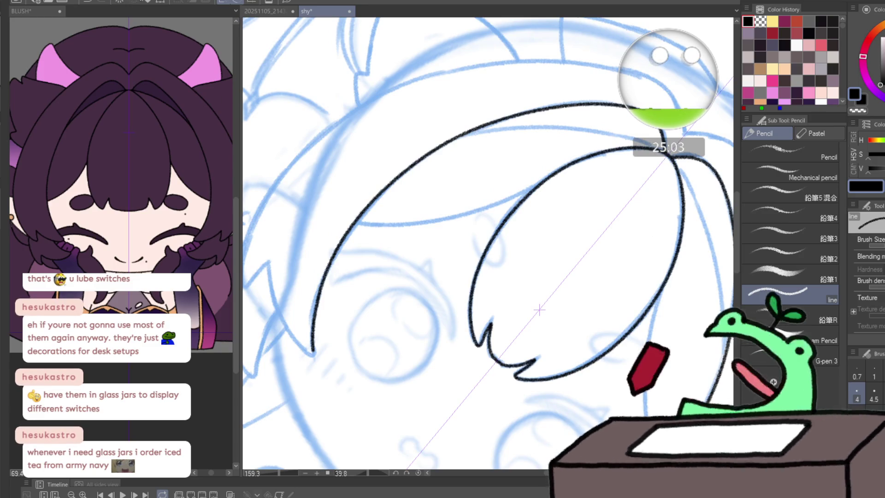
left_click(297, 13)
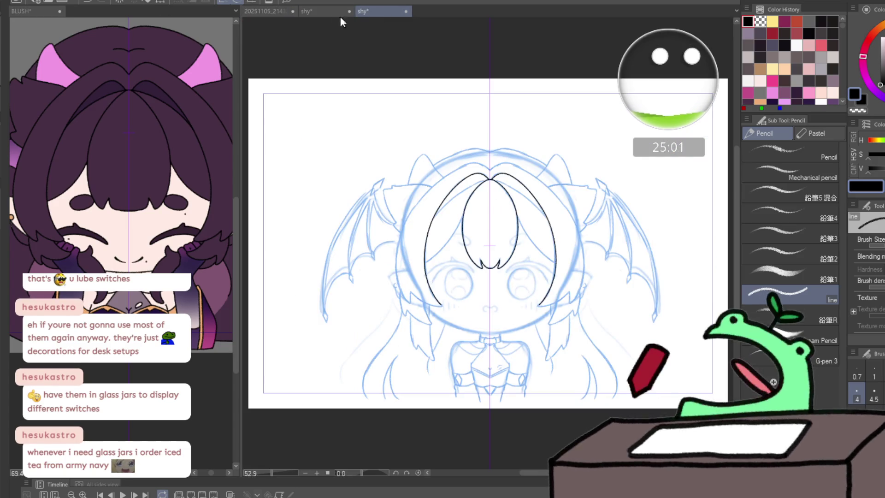
- Close the extra view, retry the long left arc and extend the top stroke over the right strand
key("ctrl+w")
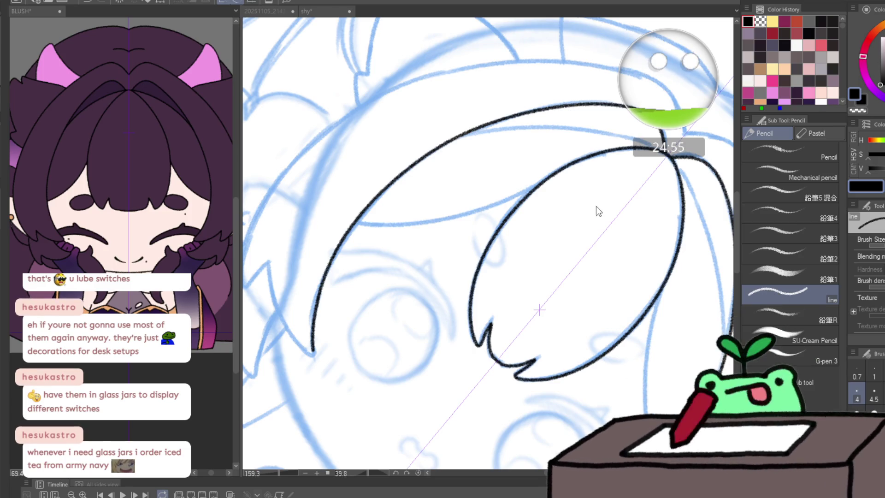
key("ctrl+z")
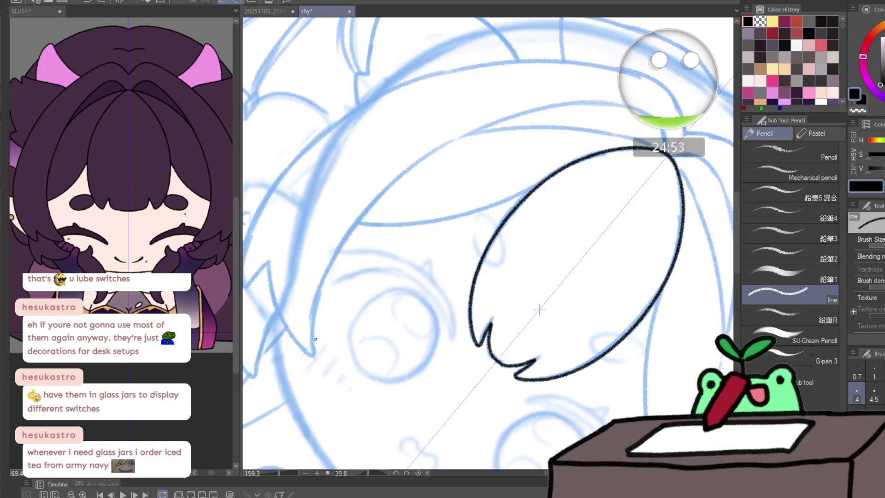
mouse_move(313, 352)
left_mouse_down()
mouse_move(329, 269)
mouse_move(396, 183)
left_mouse_up()
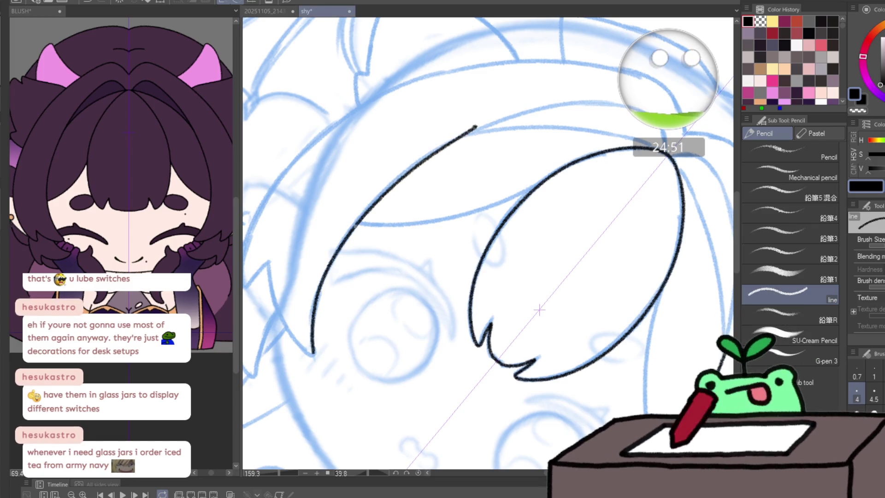
key("ctrl+z")
mouse_move(317, 299)
left_mouse_down()
mouse_move(331, 262)
mouse_move(445, 141)
left_mouse_up()
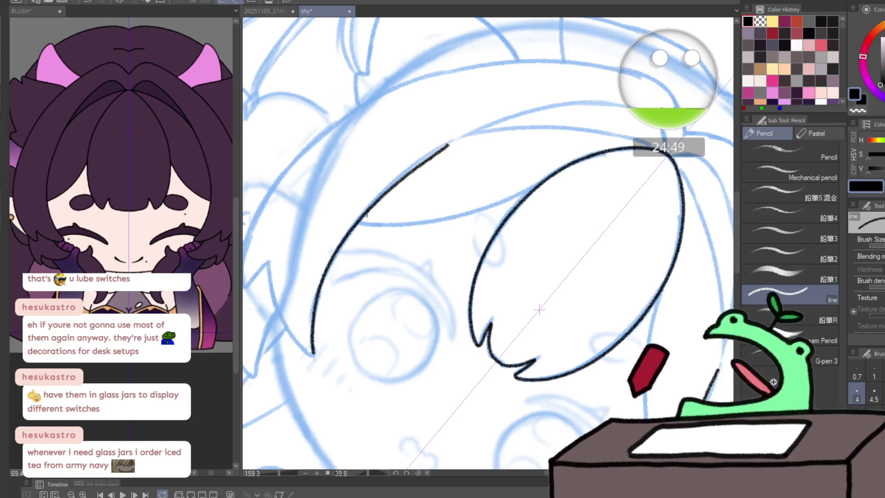
key("ctrl+z")
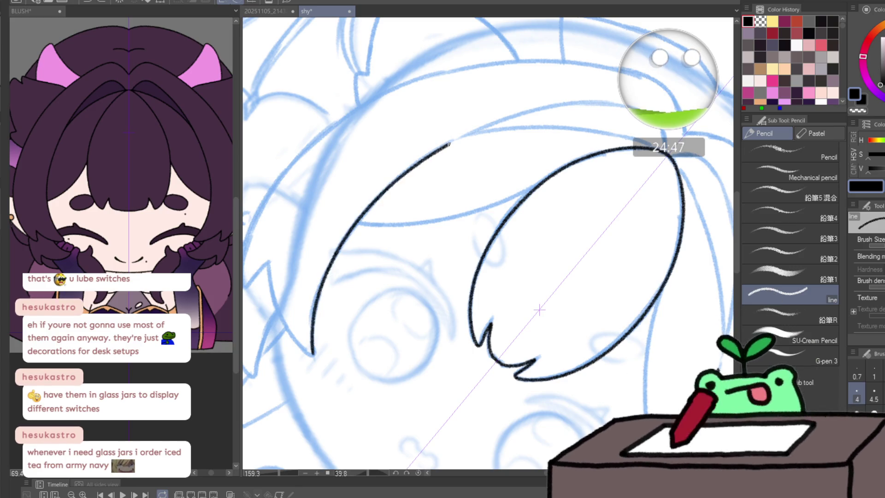
mouse_move(527, 112)
left_mouse_down()
mouse_move(609, 104)
mouse_move(730, 208)
left_mouse_up()
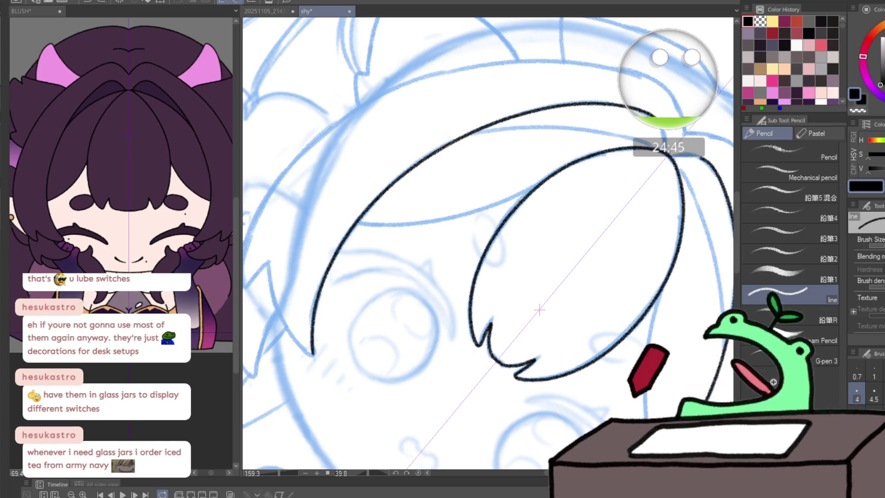
scroll(540, 310, "up", 5)
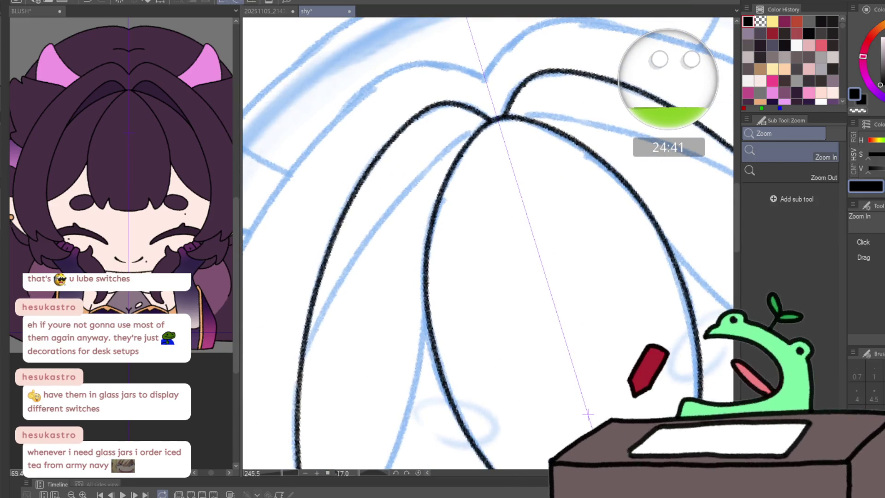
- Draw the left strand up to the apex, flip to check, and ink the strand's outer edge
mouse_move(301, 364)
left_mouse_down()
mouse_move(338, 280)
mouse_move(439, 158)
left_mouse_up()
key("ctrl+z")
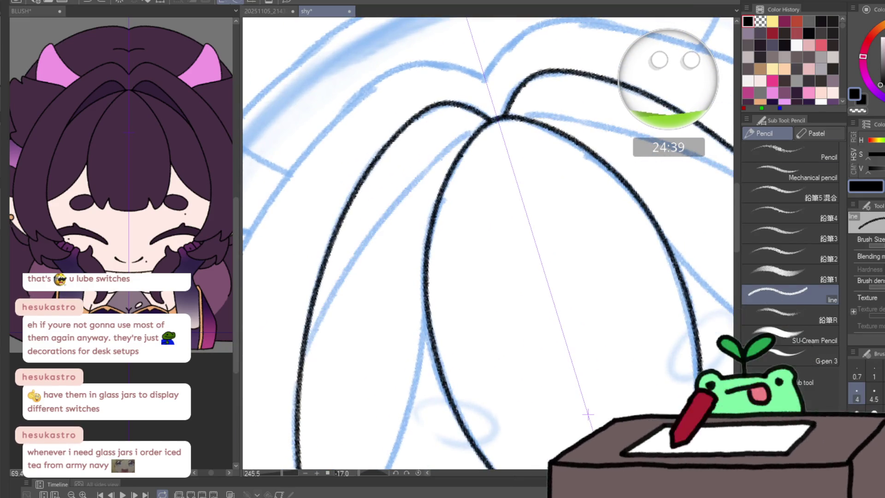
mouse_move(303, 347)
left_mouse_down()
mouse_move(390, 204)
mouse_move(476, 129)
left_mouse_up()
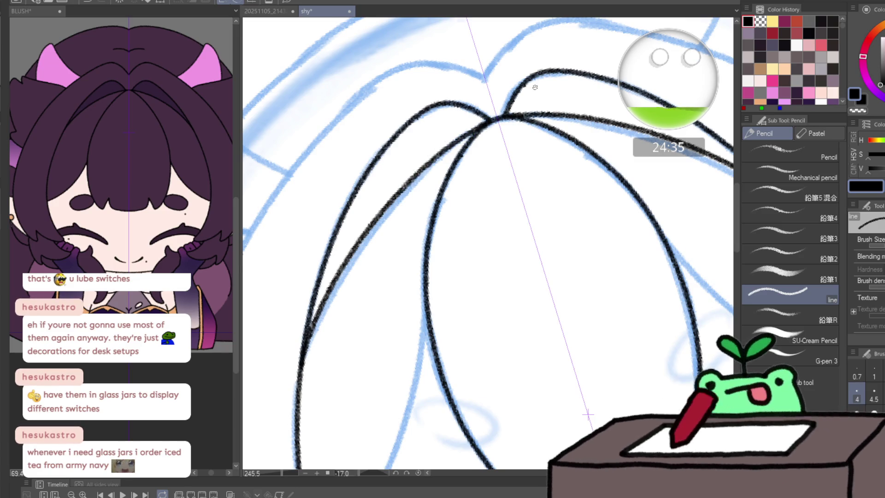
key("h")
key("h")
key("h")
key("h")
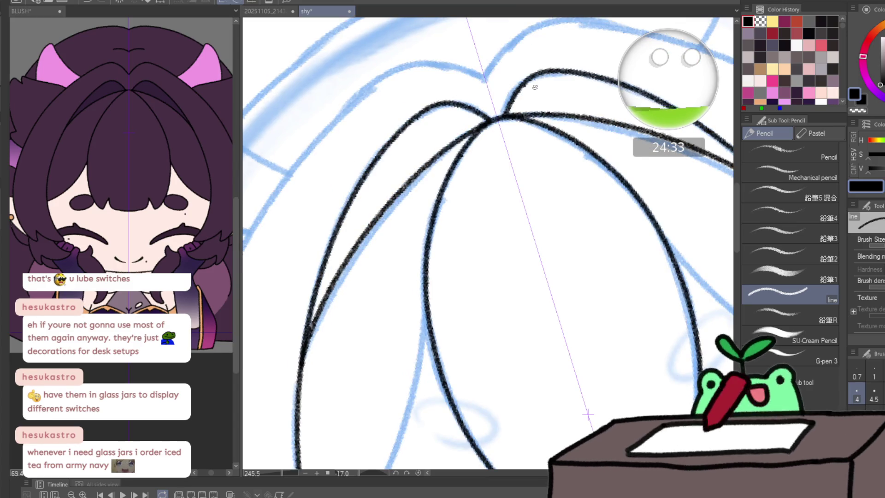
left_click_drag(359, 326, 382, 109)
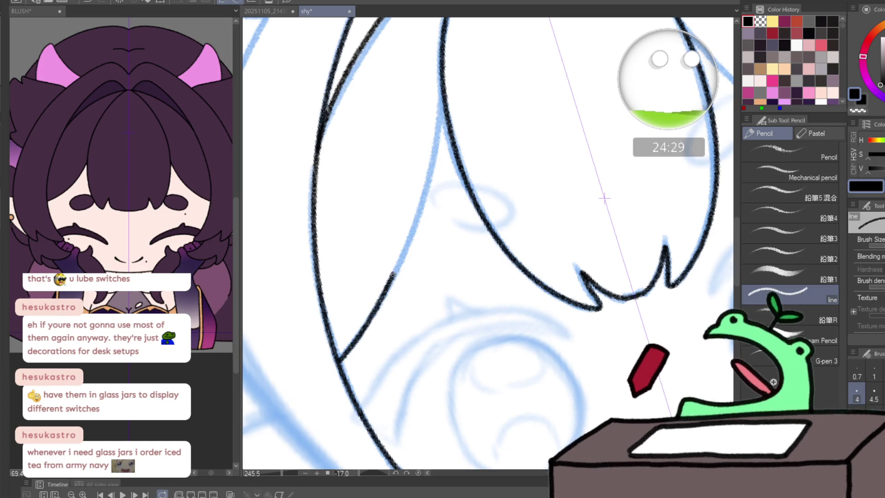
left_click_drag(392, 274, 443, 89)
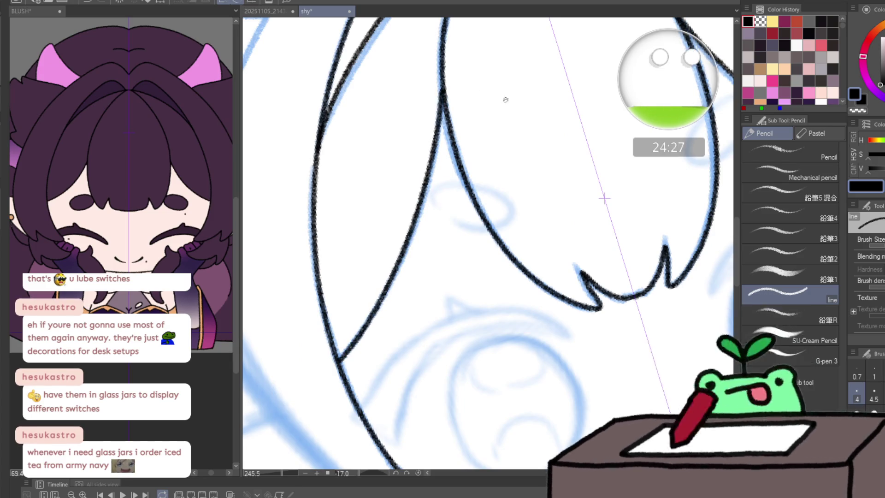
mouse_move(505, 100)
left_mouse_down()
mouse_move(549, 252)
mouse_move(458, 316)
mouse_move(345, 185)
left_mouse_up()
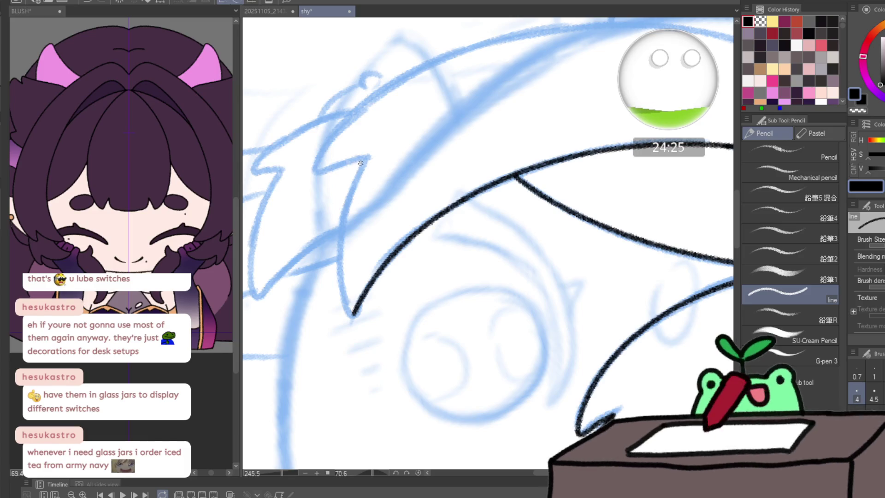
- Redraw the hair strand down to its tip after undoing the misplaced stroke
key("ctrl+z")
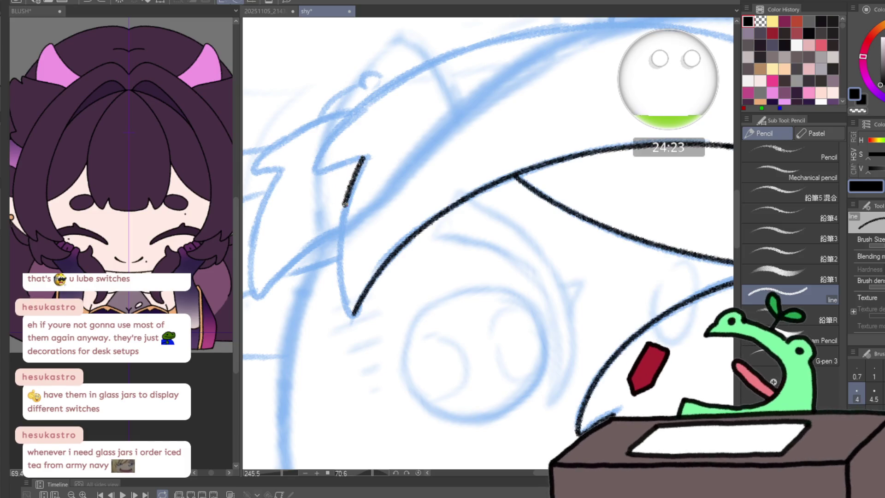
mouse_move(345, 204)
left_mouse_down()
mouse_move(342, 297)
mouse_move(361, 293)
left_mouse_up()
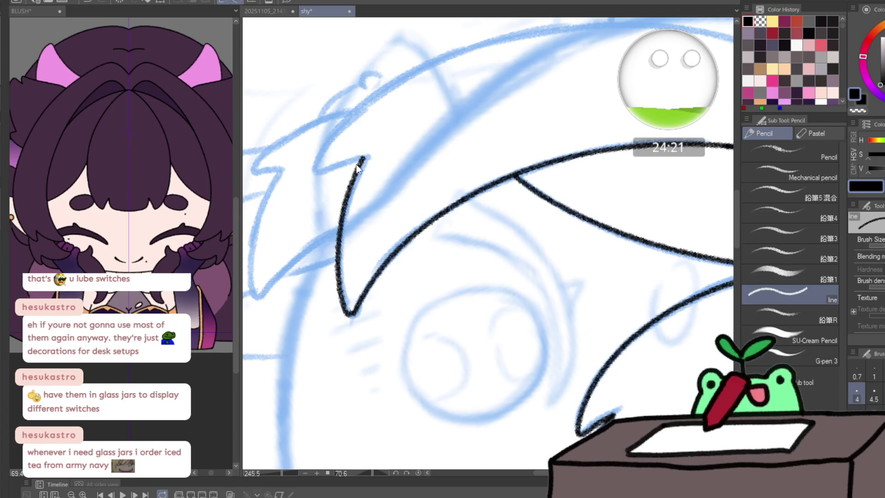
key("ctrl+z")
left_click_drag(342, 223, 341, 294)
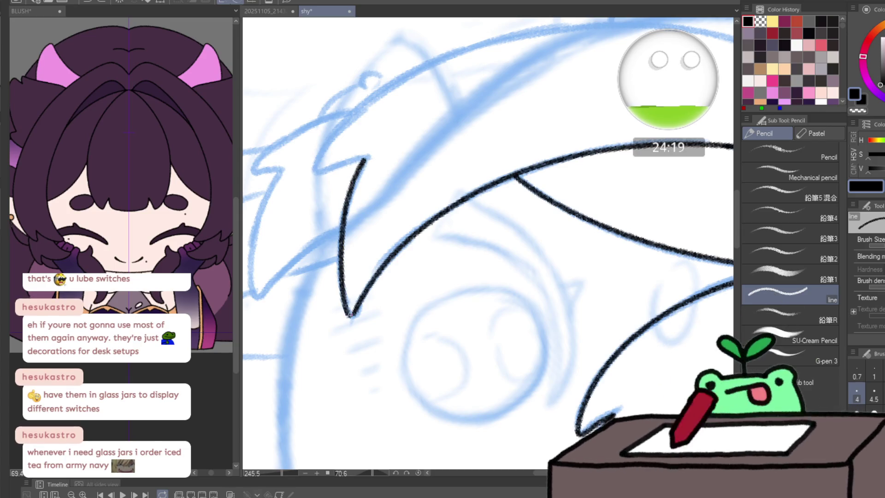
scroll(408, 224, "down", 3)
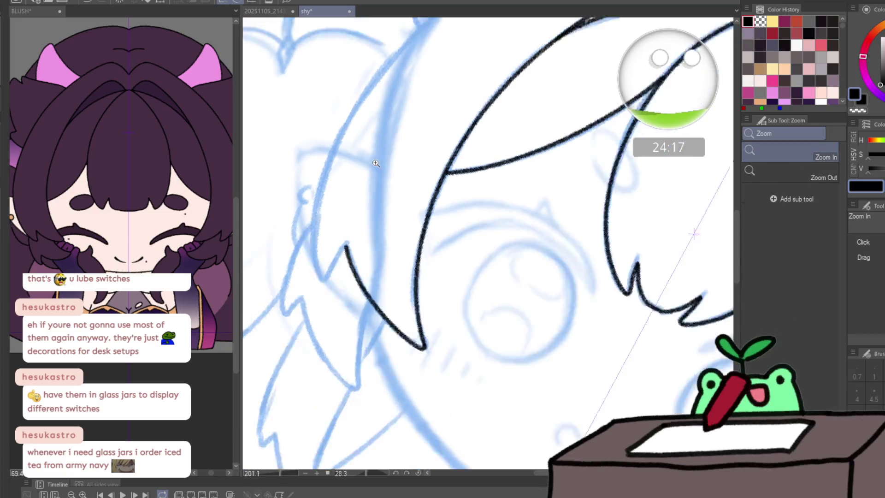
- Ink the lower-left lock's short tip edge and the long top curve of the hair after undone attempts
left_click_drag(470, 182, 323, 372)
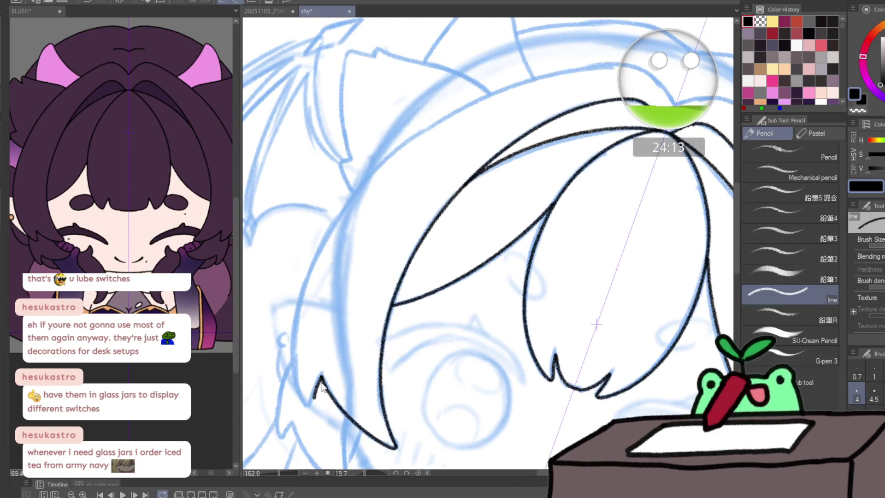
left_click_drag(295, 325, 321, 375)
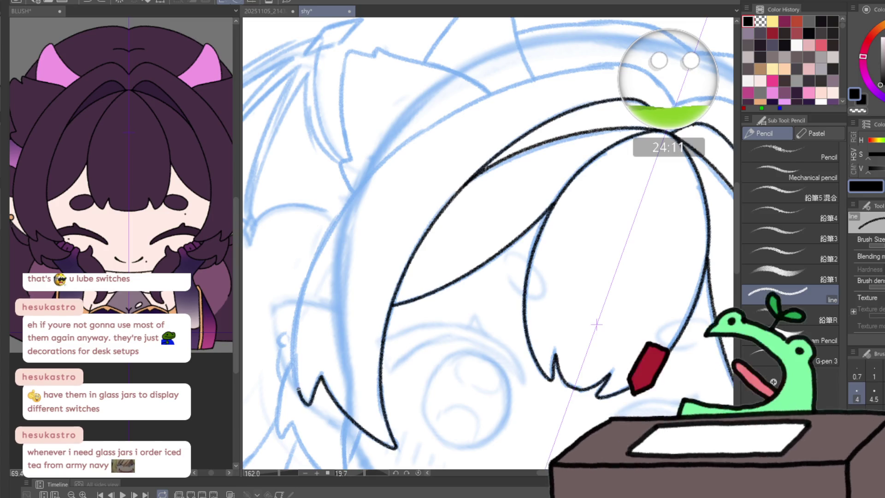
key("ctrl+z")
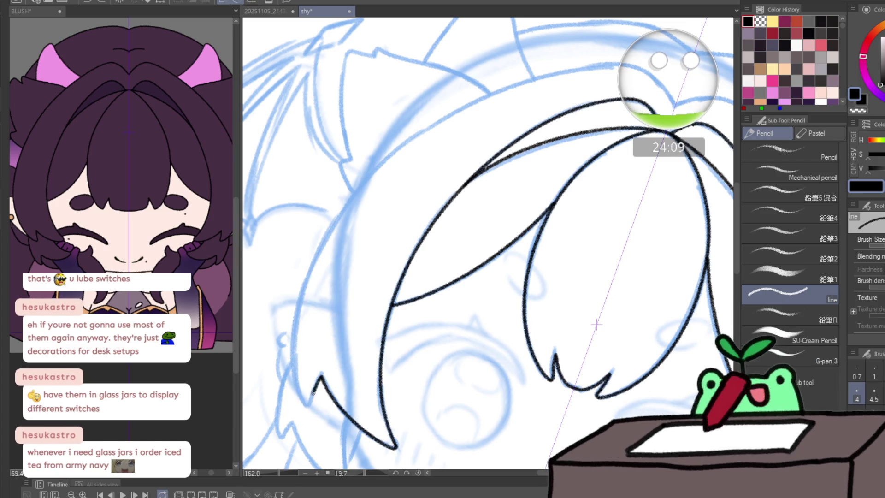
key("ctrl+z")
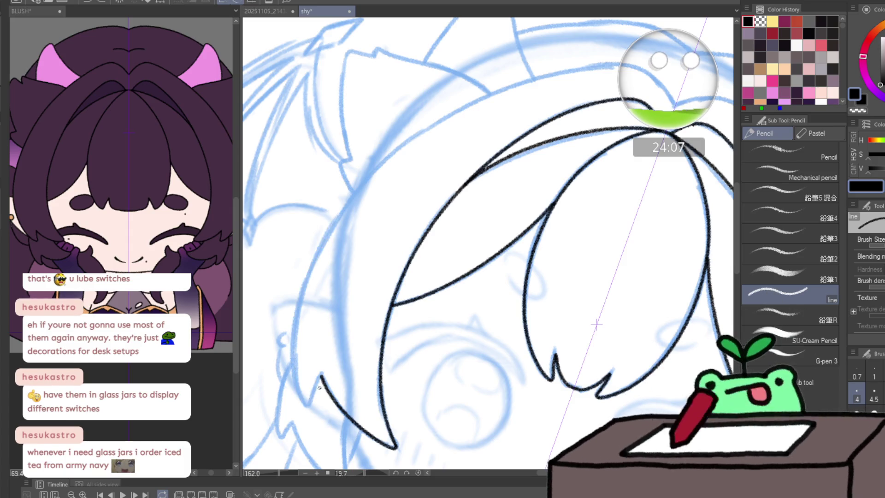
mouse_move(302, 399)
left_mouse_down()
mouse_move(294, 356)
mouse_move(353, 184)
mouse_move(510, 83)
mouse_move(612, 60)
left_mouse_up()
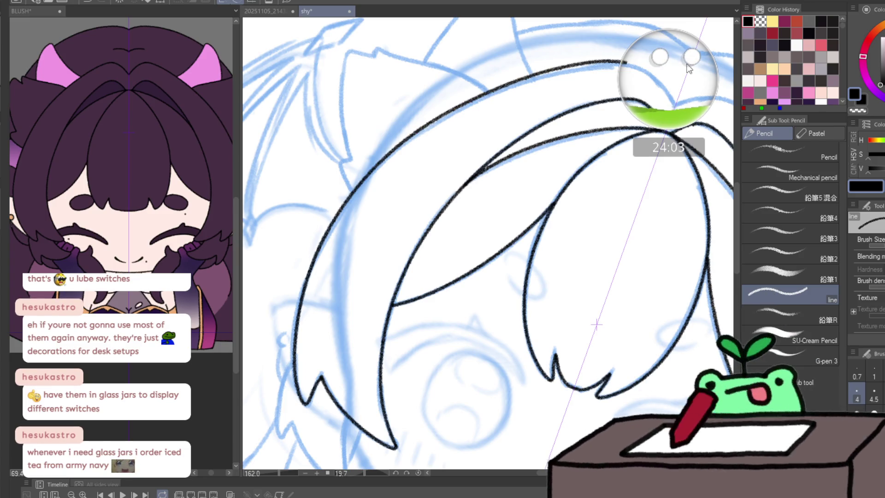
key("ctrl+z")
left_click_drag(397, 446, 637, 135)
key("ctrl+z")
mouse_move(604, 256)
left_mouse_down()
mouse_move(597, 205)
mouse_move(476, 353)
left_mouse_up()
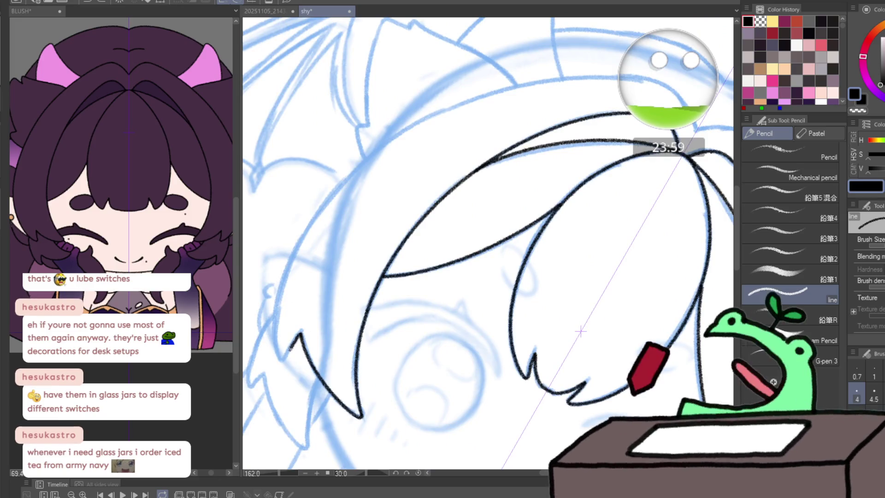
left_click_drag(281, 359, 301, 335)
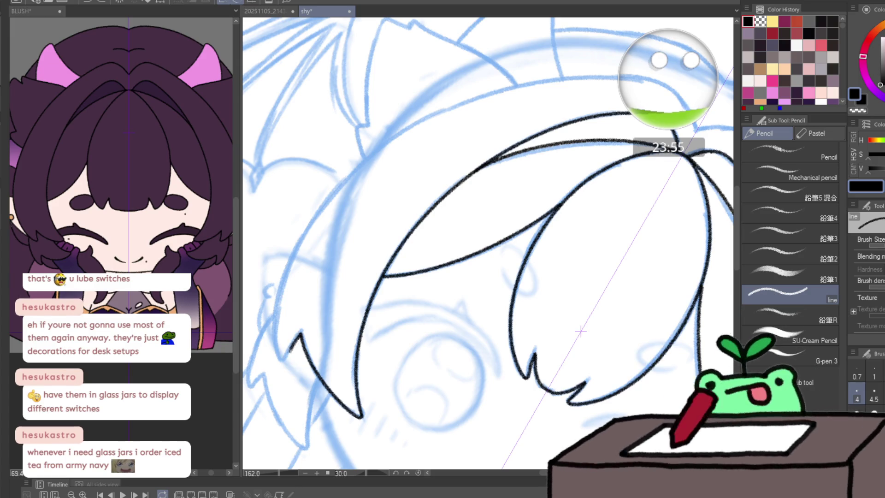
mouse_move(277, 356)
left_mouse_down()
mouse_move(315, 223)
mouse_move(629, 76)
left_mouse_up()
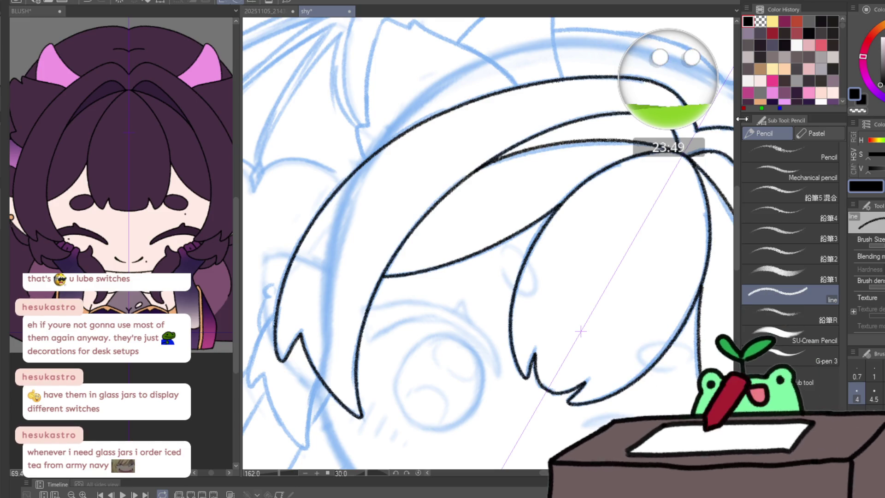
- Ink the side lock down from its tip and the lower strand down to its tip
left_click_drag(741, 119, 394, 172)
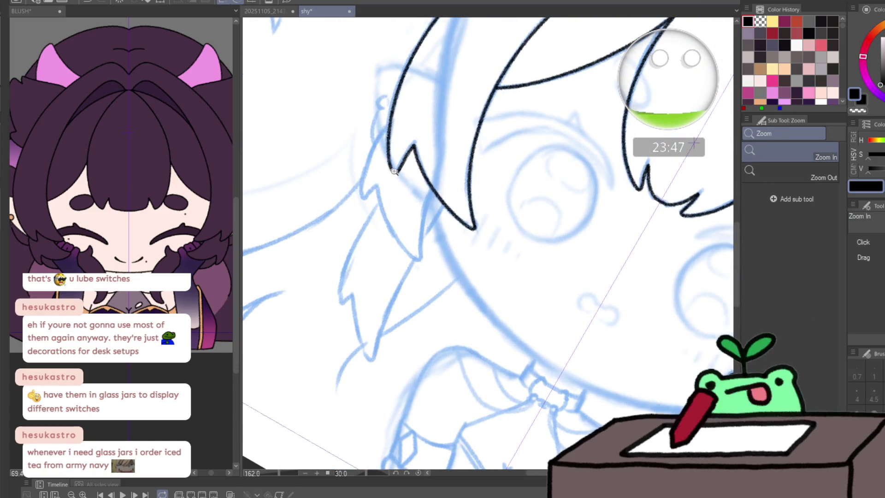
left_click(394, 172)
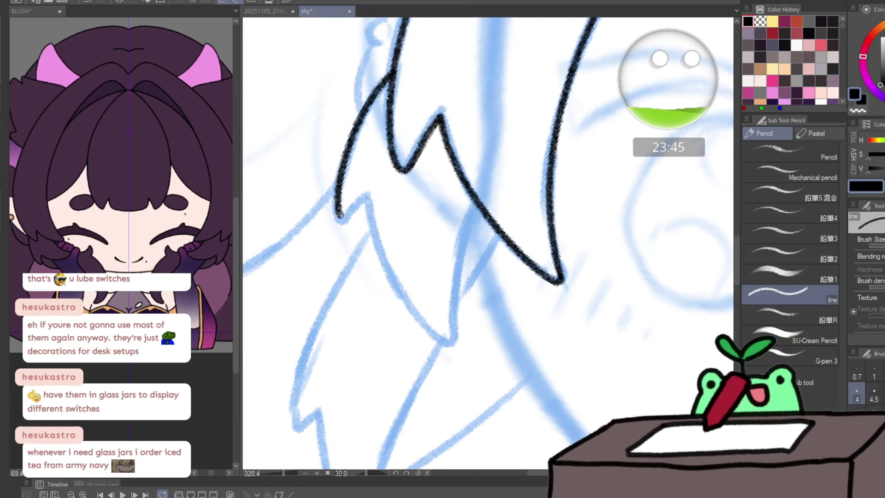
left_click_drag(364, 199, 377, 241)
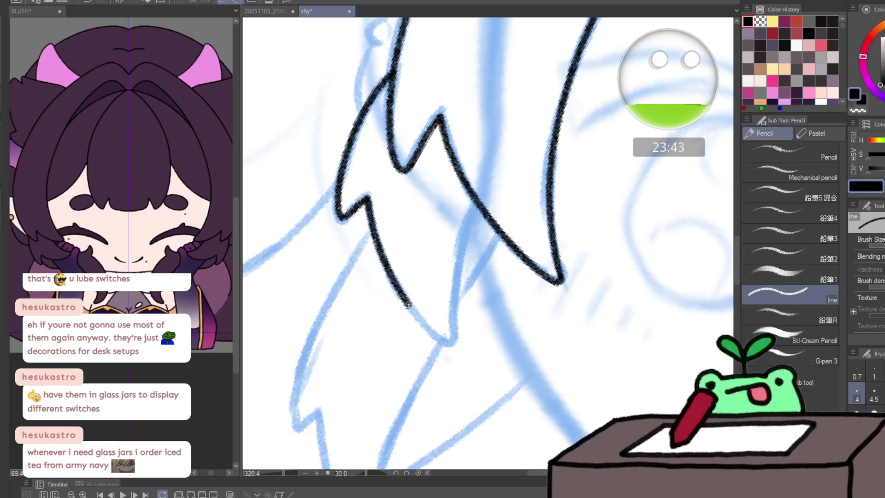
mouse_move(408, 305)
left_mouse_down()
mouse_move(451, 341)
mouse_move(476, 207)
left_mouse_up()
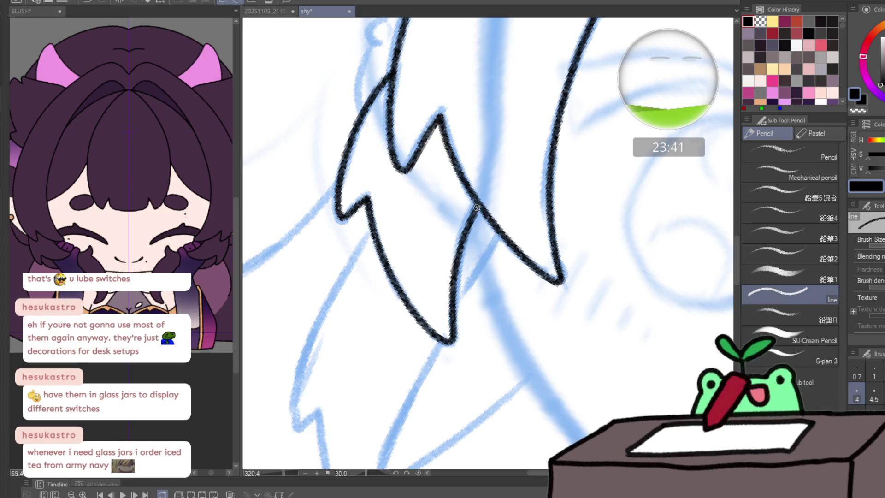
- Ink the next side lock to its tip and the bottom lock's edge back up to the strand, redrawn once
mouse_move(520, 145)
left_mouse_down()
mouse_move(406, 212)
mouse_move(382, 93)
left_mouse_up()
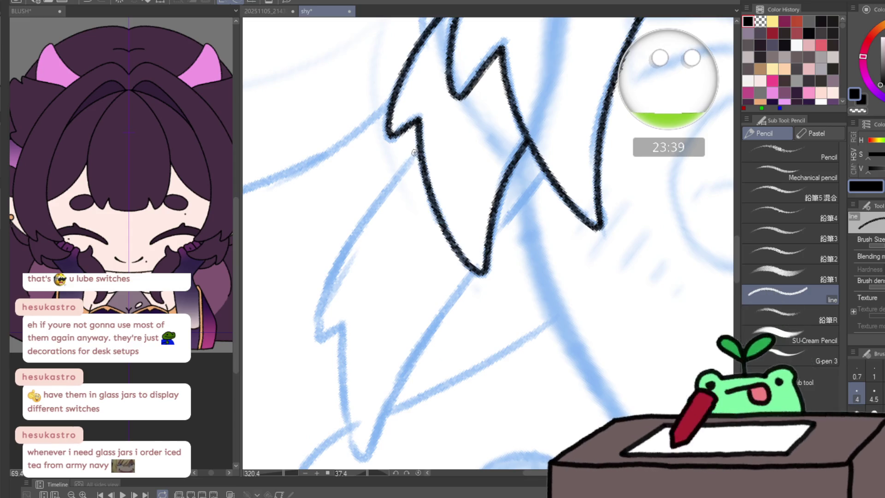
mouse_move(411, 157)
left_mouse_down()
mouse_move(341, 260)
mouse_move(319, 332)
left_mouse_up()
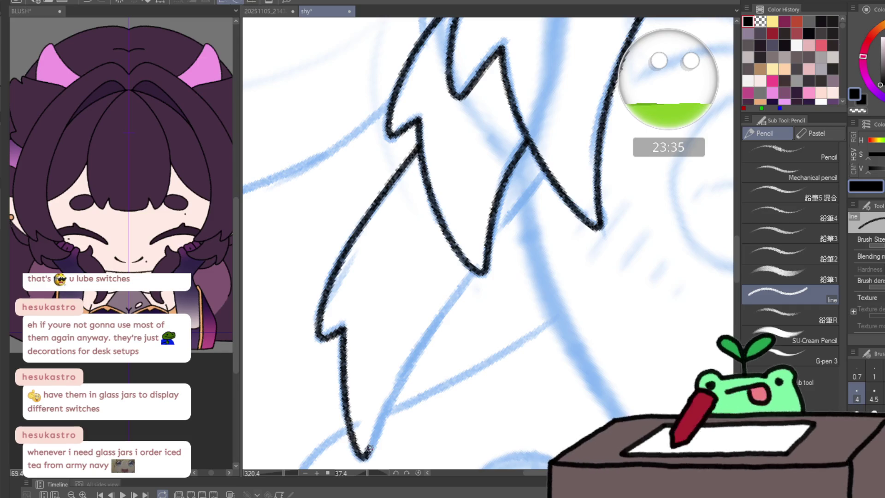
mouse_move(369, 448)
left_mouse_down()
mouse_move(413, 360)
mouse_move(484, 272)
left_mouse_up()
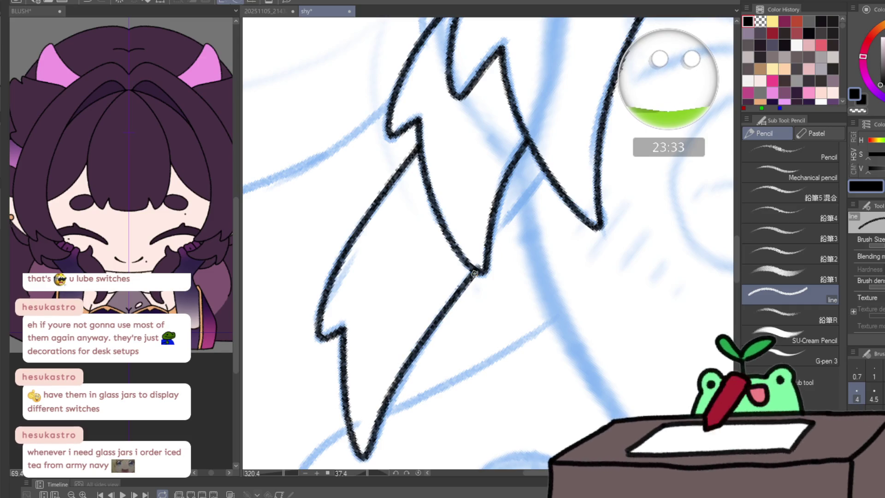
key("ctrl+z")
key("ctrl+z")
left_click_drag(342, 331, 340, 380)
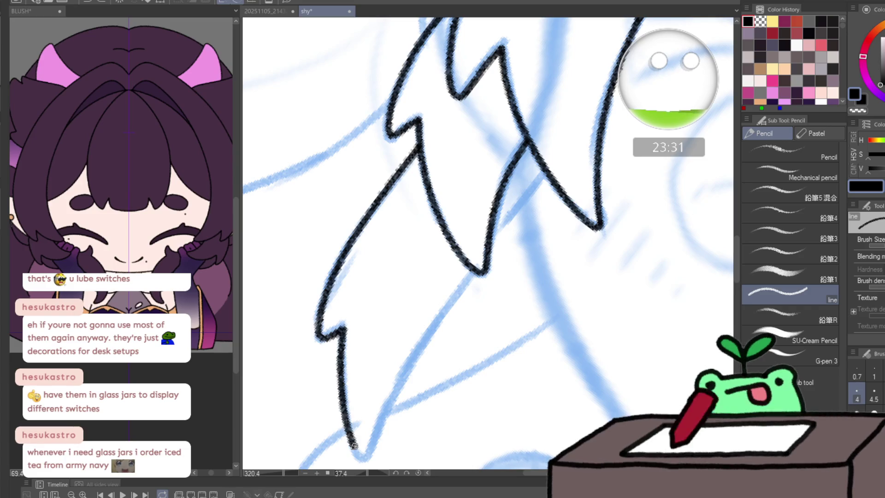
mouse_move(372, 446)
left_mouse_down()
mouse_move(414, 355)
mouse_move(463, 283)
left_mouse_up()
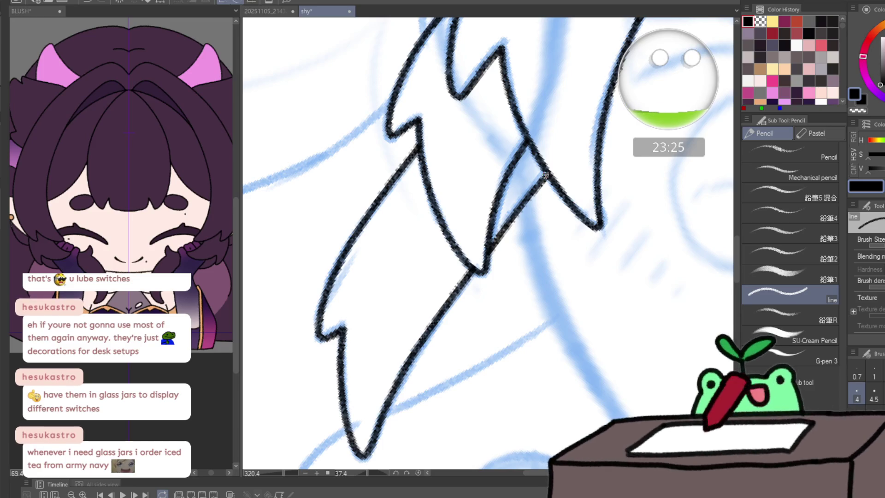
scroll(553, 194, "down", 4)
scroll(644, 304, "down", 4)
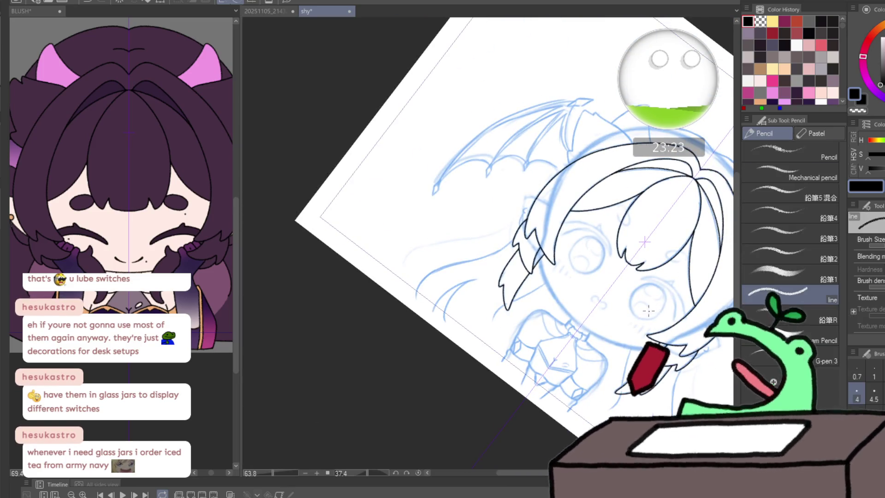
scroll(649, 310, "up", 2)
scroll(647, 297, "up", 1)
scroll(645, 286, "up", 1)
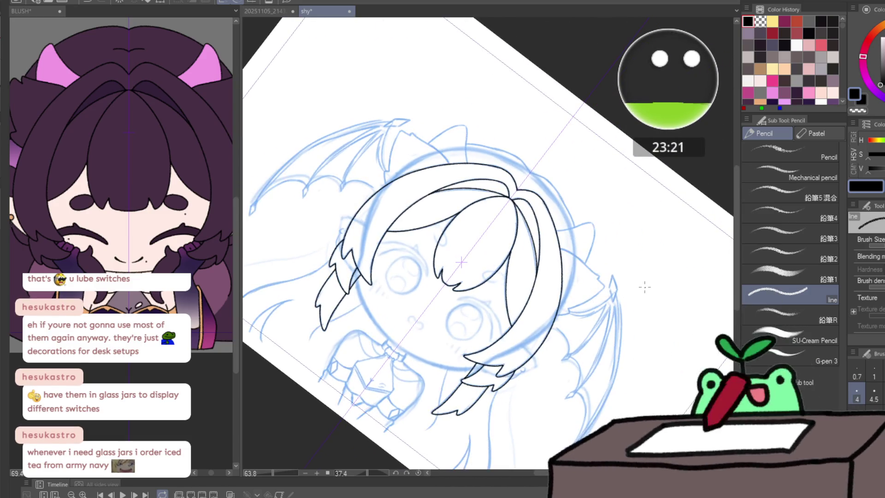
scroll(644, 286, "up", 1)
scroll(660, 218, "up", 2)
scroll(504, 243, "up", 3)
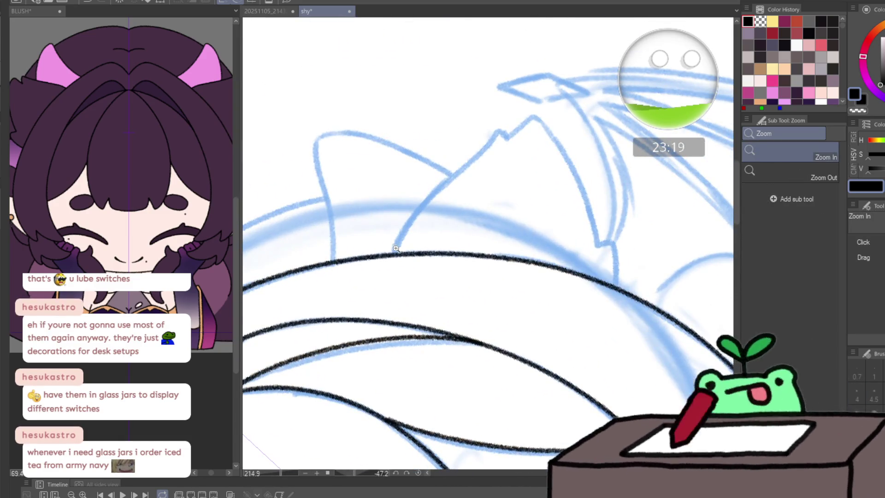
- Ink the tuft's edge rising from the head outline, over its peak and back down
left_click_drag(393, 254, 472, 159)
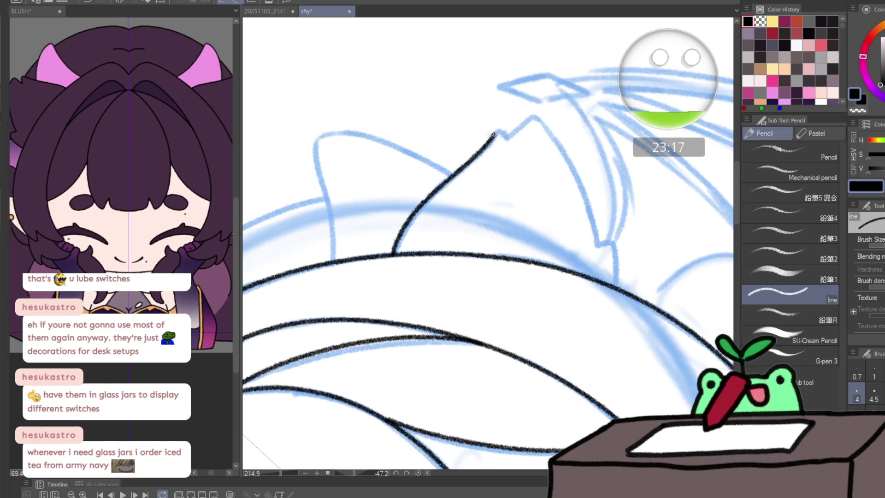
mouse_move(508, 136)
left_mouse_down()
mouse_move(529, 120)
mouse_move(550, 135)
mouse_move(599, 244)
left_mouse_up()
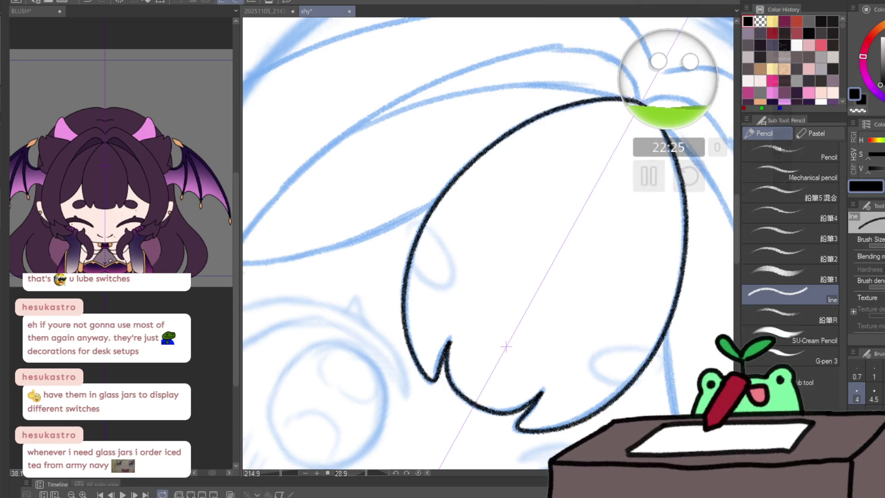
mouse_move(668, 83)
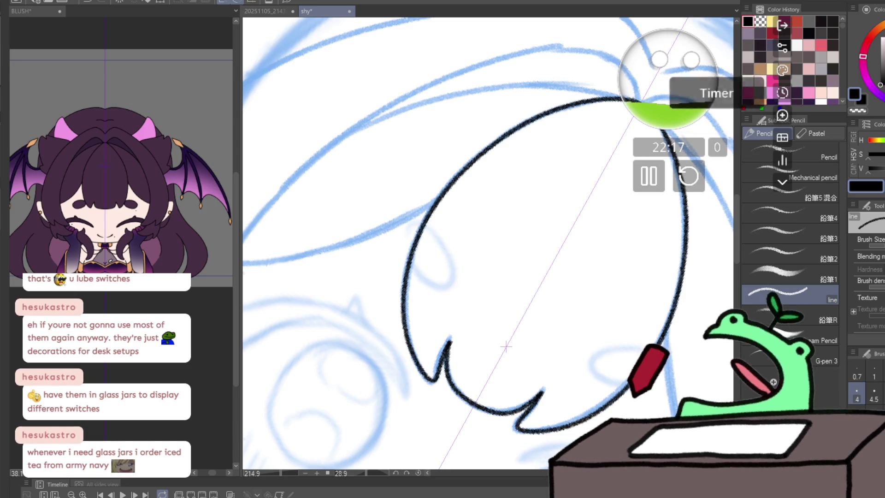
- Set the goal reminder Frequency from Normal to Often and close the Set Goal panel
left_click(782, 115)
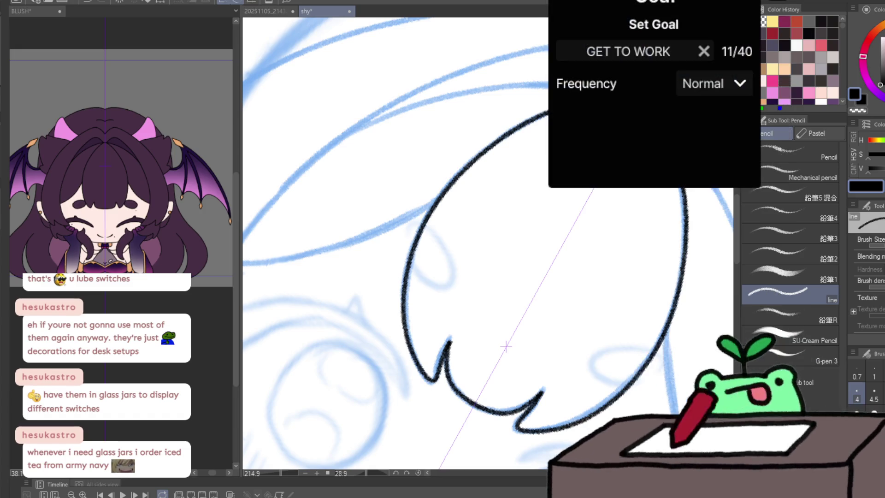
left_click(712, 83)
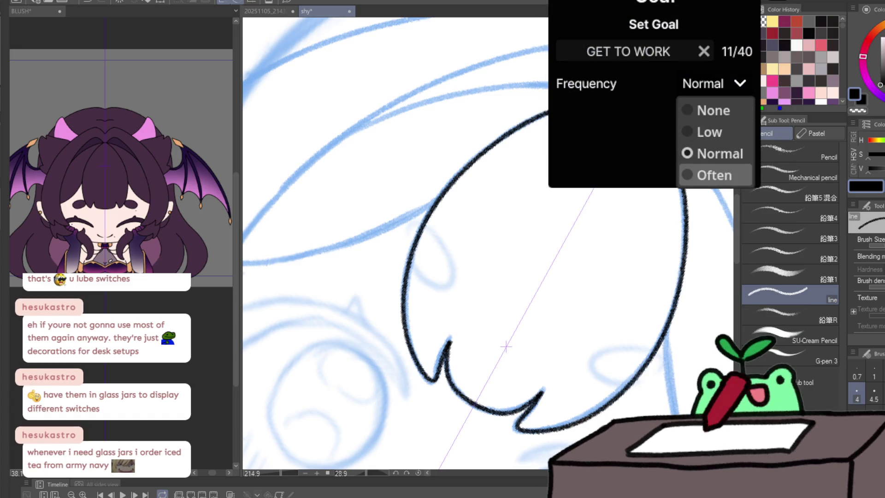
left_click(714, 175)
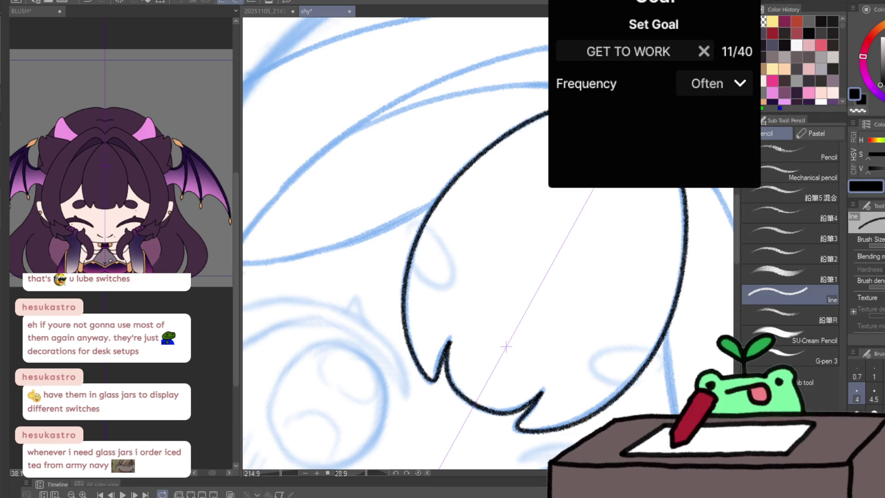
key("Escape")
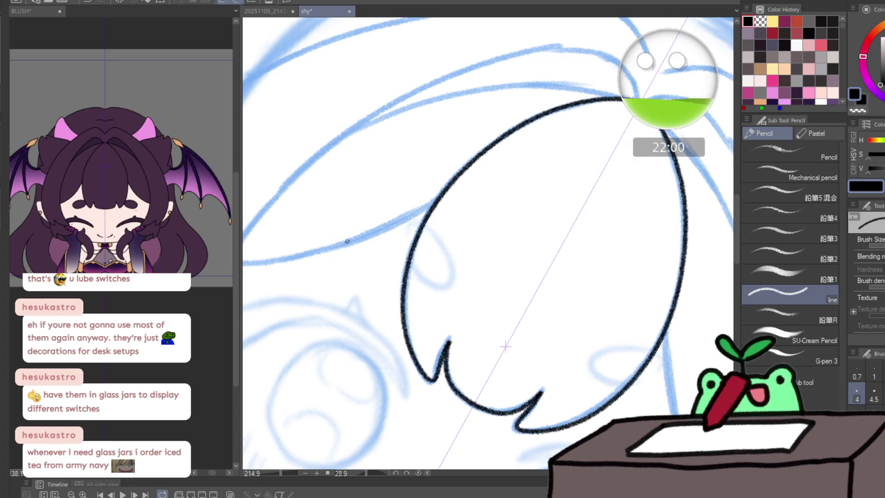
- Ink the outer hair curve from the bangs up toward the top of the head
mouse_move(340, 244)
left_mouse_down()
mouse_move(421, 230)
mouse_move(477, 204)
left_mouse_up()
key("/")
mouse_move(340, 283)
left_mouse_down()
mouse_move(339, 330)
mouse_move(309, 350)
left_mouse_up()
key("p")
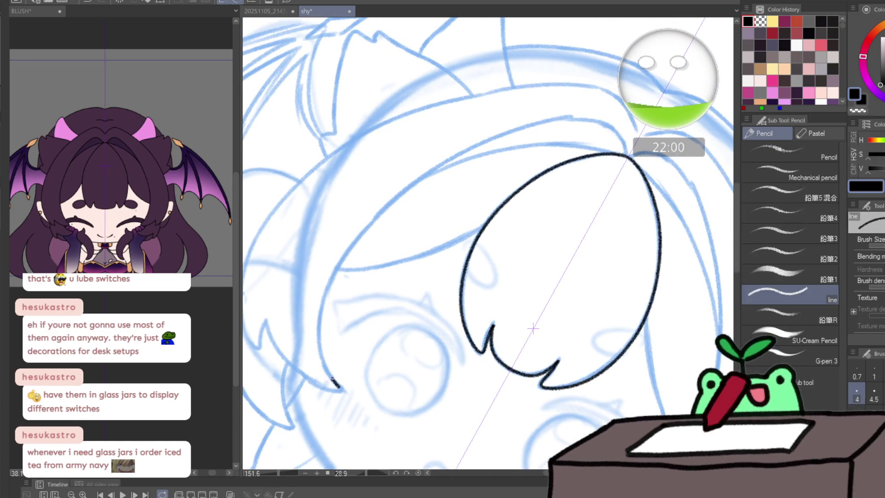
mouse_move(354, 237)
left_mouse_down()
mouse_move(455, 159)
mouse_move(619, 131)
left_mouse_up()
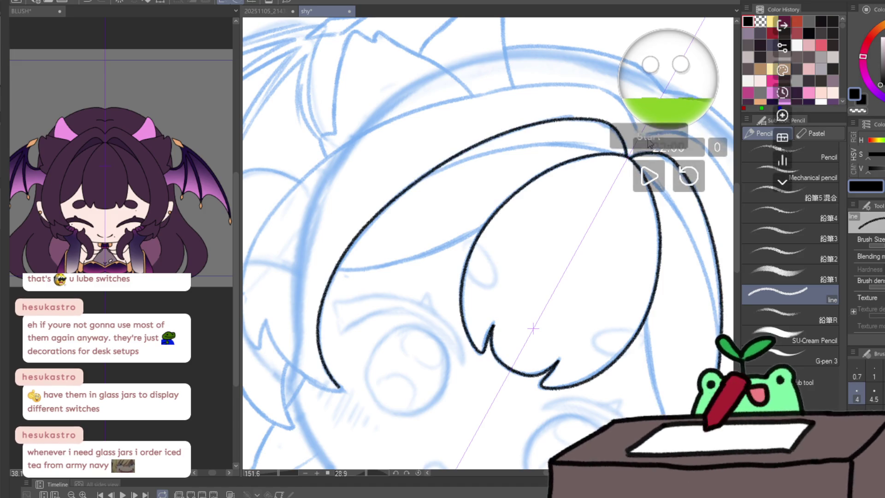
- Ink the inner hair strand and its mirrored partner up to the parting, redrawn once
mouse_move(518, 182)
left_mouse_down()
mouse_move(498, 175)
mouse_move(450, 214)
left_mouse_up()
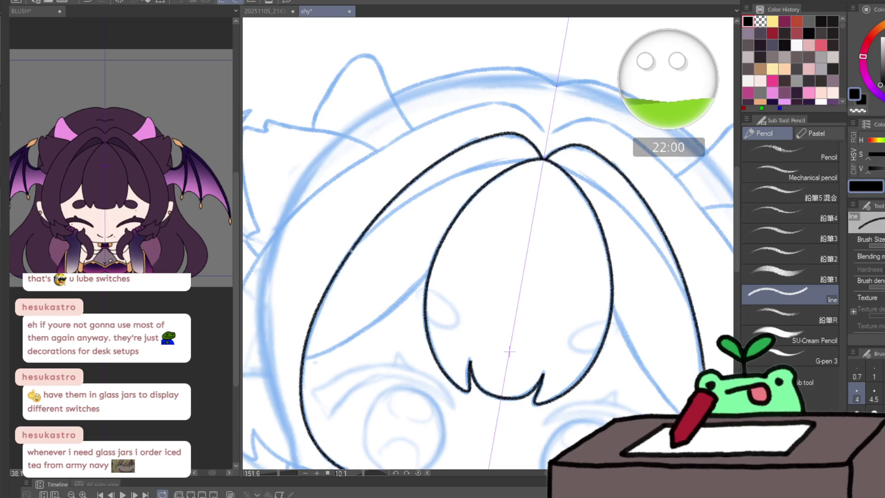
mouse_move(340, 267)
left_mouse_down()
mouse_move(392, 212)
mouse_move(493, 164)
mouse_move(534, 158)
left_mouse_up()
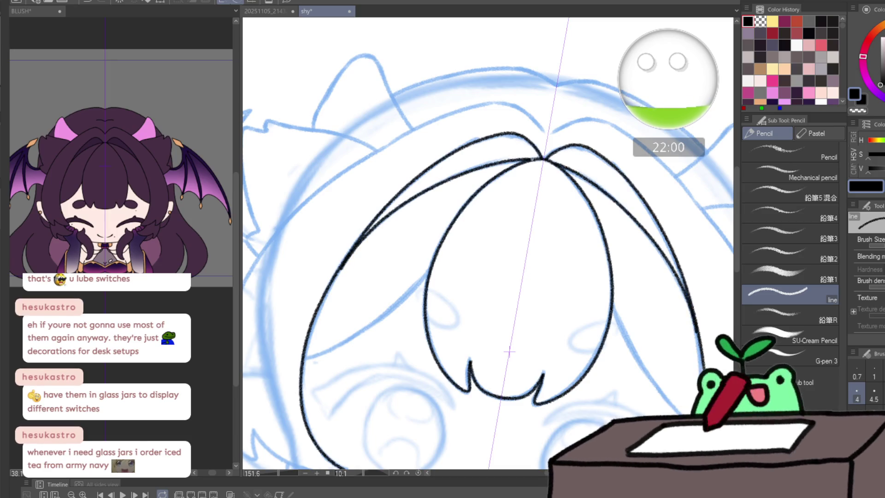
key("ctrl+z")
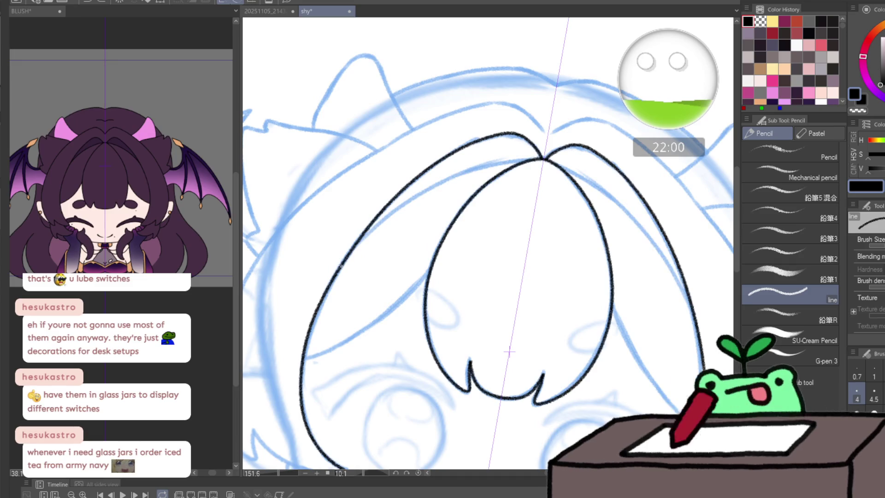
mouse_move(342, 267)
left_mouse_down()
mouse_move(379, 226)
mouse_move(477, 169)
mouse_move(526, 159)
left_mouse_up()
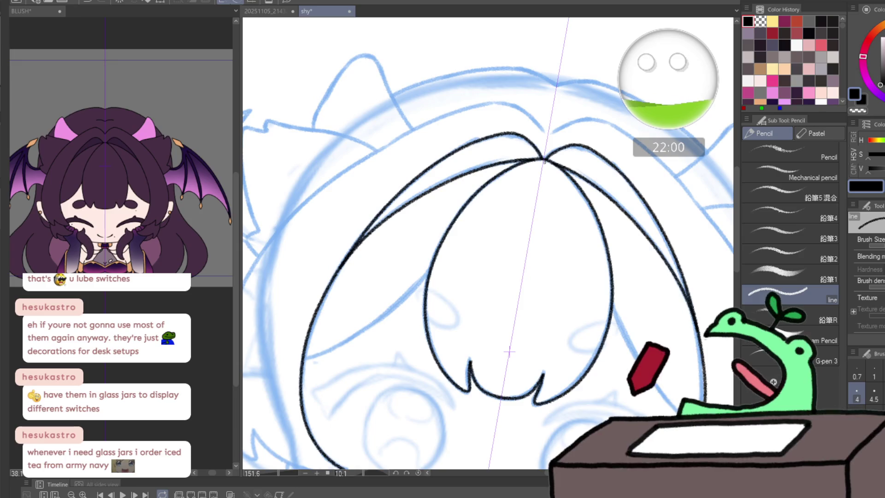
left_click(318, 348, "ctrl")
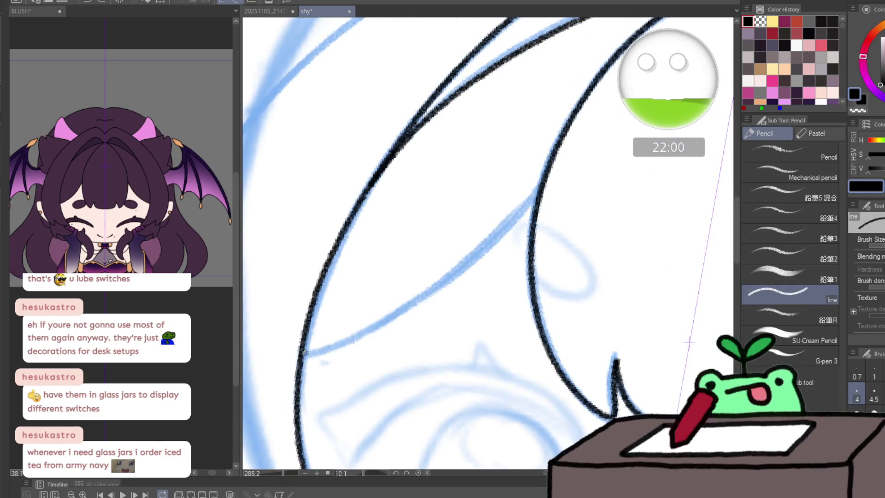
- Ink the left hair outline over the sketch plus a short stroke along its edge
left_click_drag(302, 353, 540, 187)
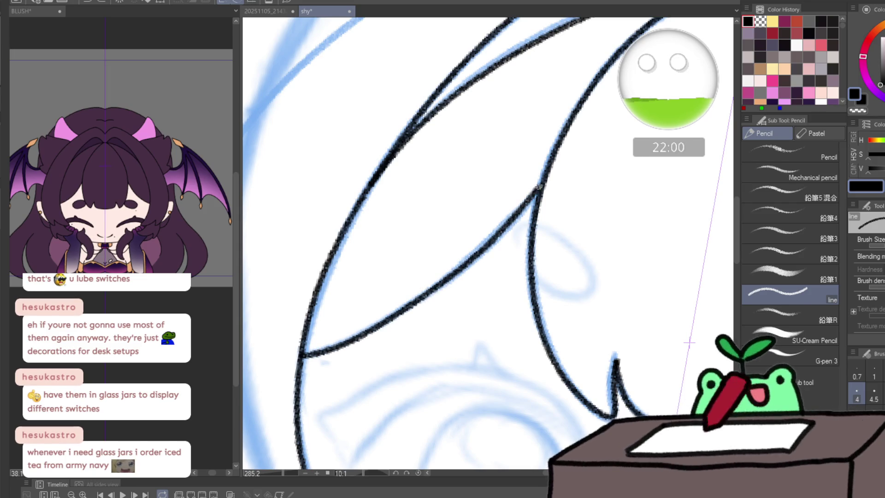
scroll(540, 187, "down", 5)
scroll(575, 334, "up", 5)
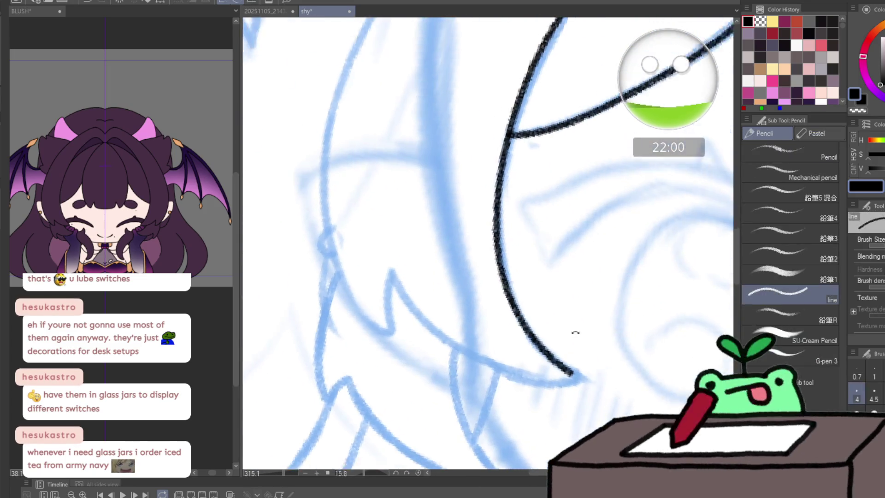
mouse_move(575, 333)
left_mouse_down()
mouse_move(415, 173)
mouse_move(377, 272)
mouse_move(397, 373)
left_mouse_up()
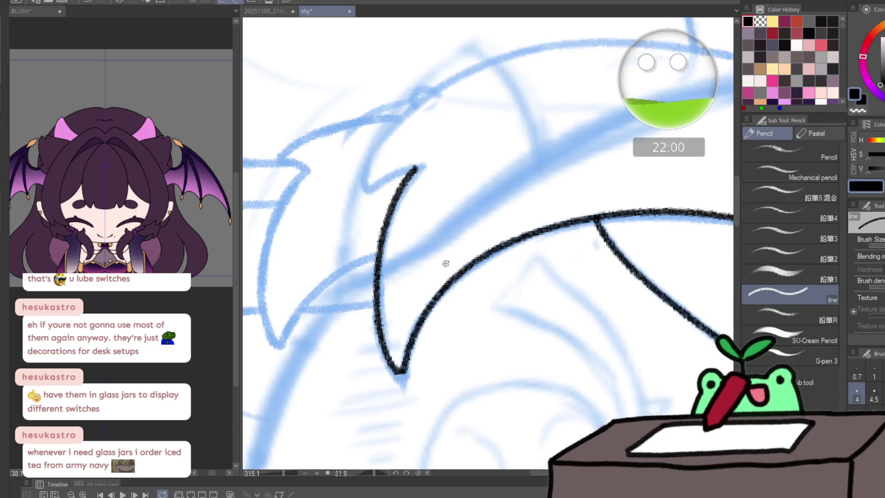
key("r")
left_click_drag(448, 200, 381, 242)
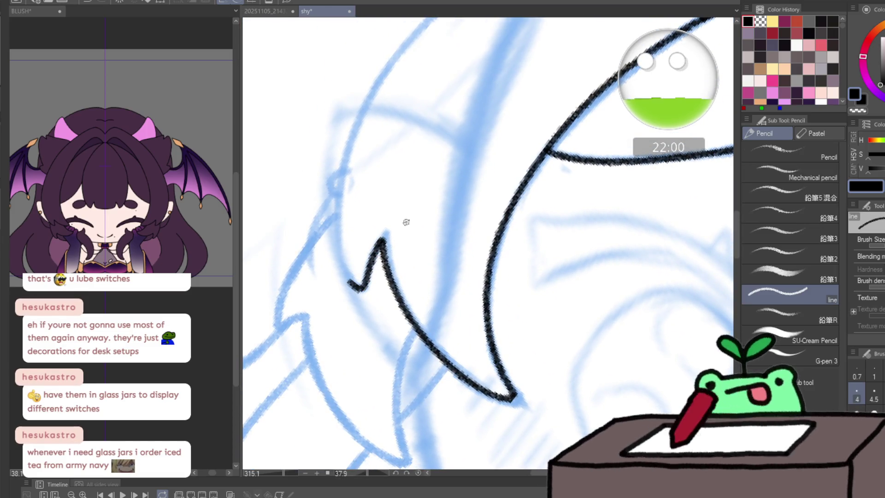
- Flip the view to check the linework, then zoom out and reset the angle for inking
left_click_drag(448, 225, 451, 263)
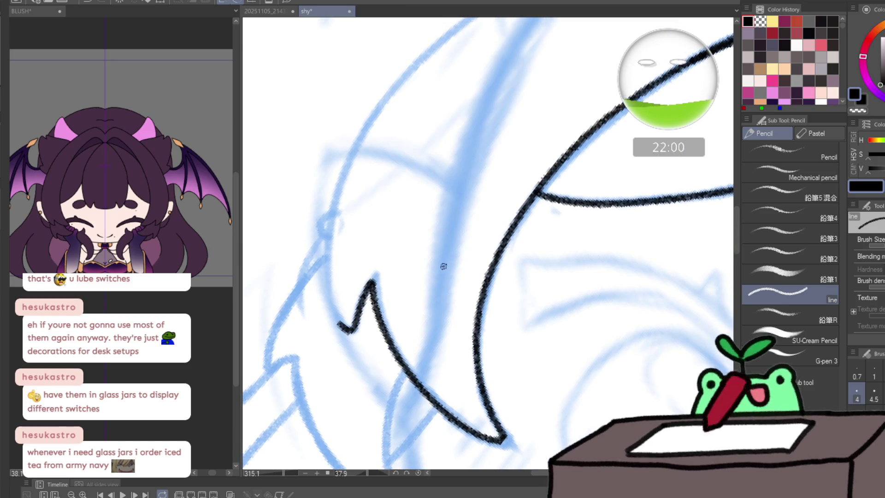
key("h")
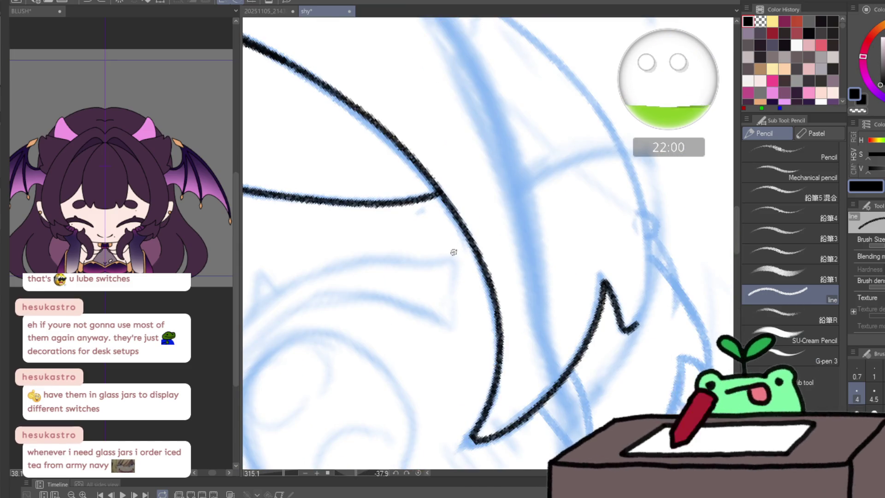
key("h")
mouse_move(453, 251)
left_mouse_down()
mouse_move(428, 275)
mouse_move(466, 199)
mouse_move(409, 256)
mouse_move(337, 251)
left_mouse_up()
key("r")
key("p")
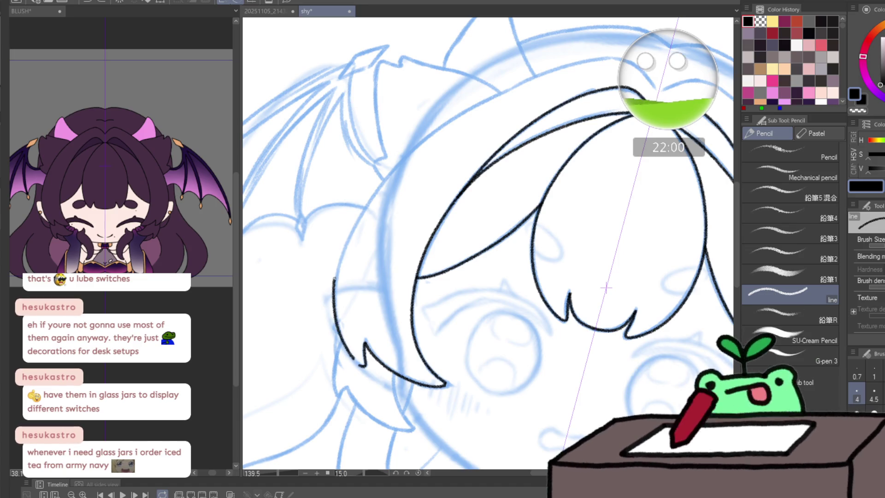
- Redraw the left outer hair stroke and extend the top hair outline further right
key("ctrl+z")
left_click_drag(351, 357, 346, 242)
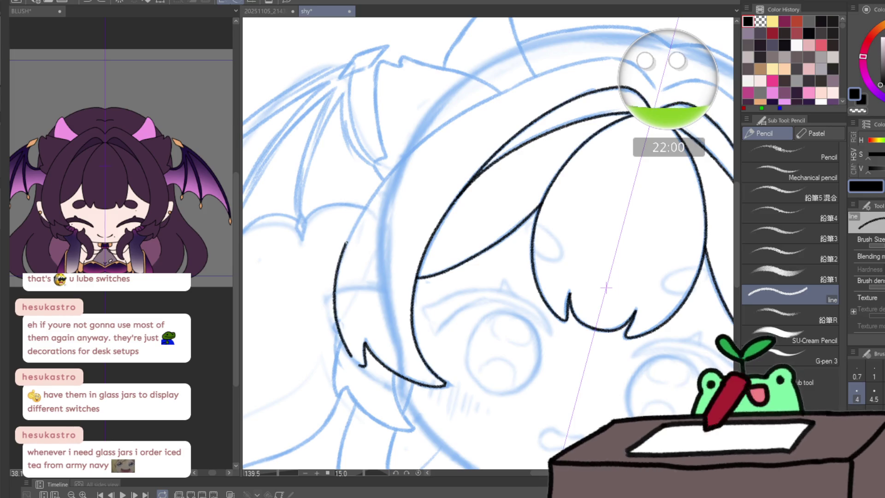
left_click_drag(555, 71, 609, 61)
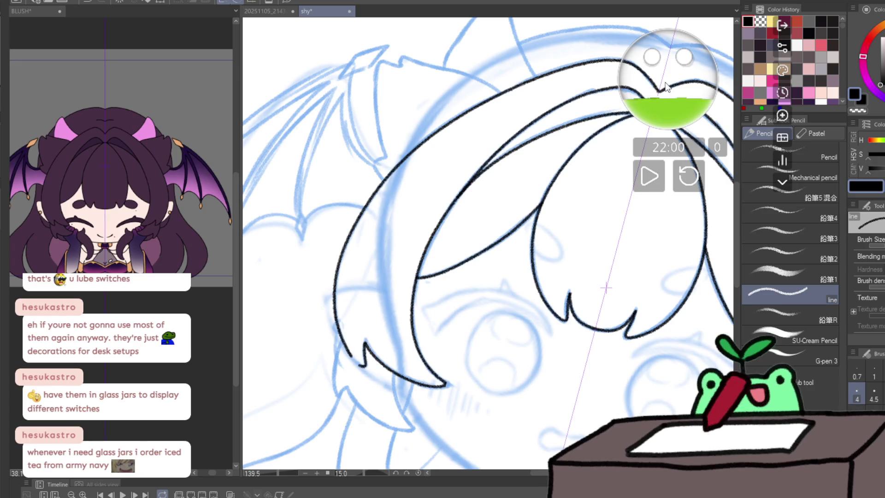
mouse_move(534, 202)
left_mouse_down()
mouse_move(438, 217)
mouse_move(422, 204)
mouse_move(463, 188)
left_mouse_up()
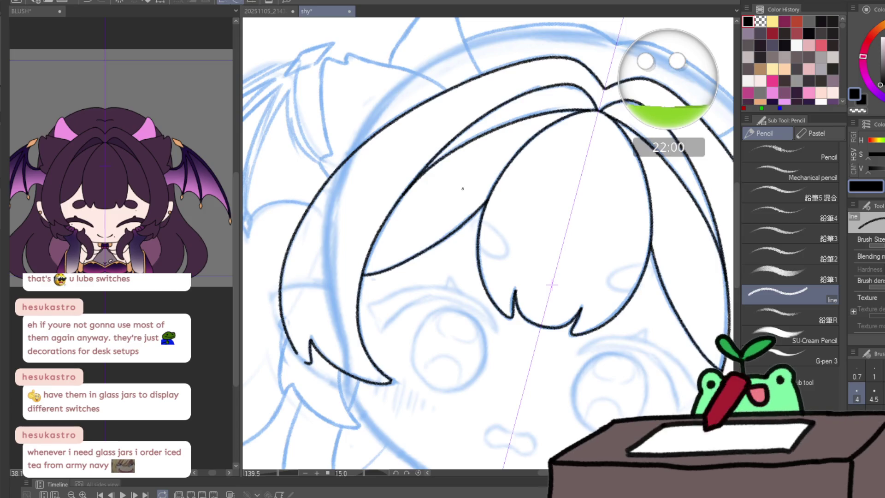
scroll(305, 345, "up", 5)
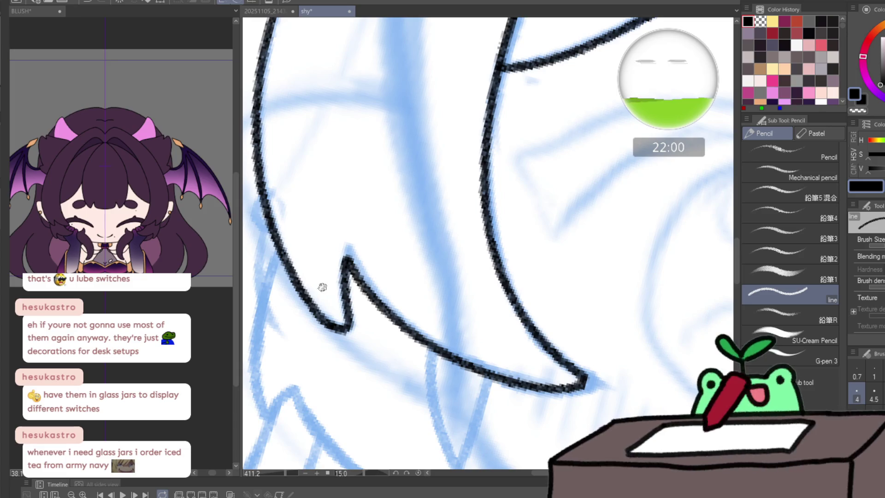
- Ink the jagged hair tip and the diagonal stroke down the hair lock, redrawn once
left_click_drag(322, 286, 391, 159)
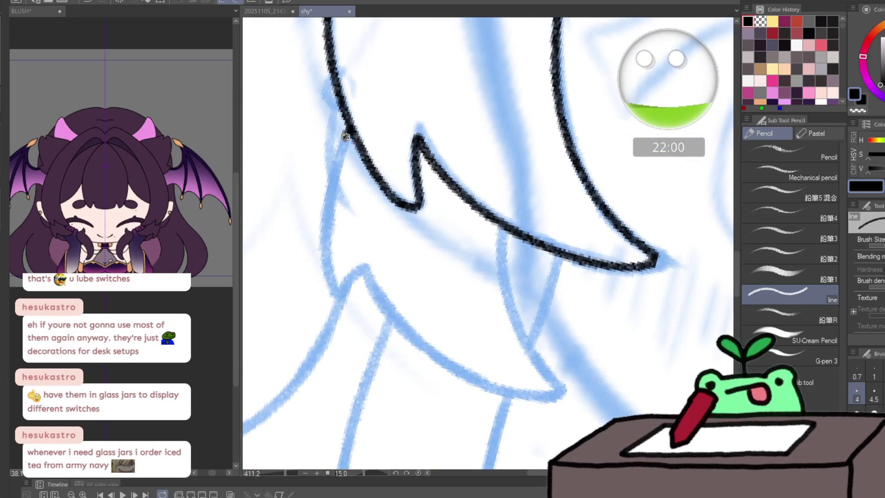
mouse_move(345, 136)
left_mouse_down()
mouse_move(326, 242)
mouse_move(335, 302)
mouse_move(367, 271)
mouse_move(418, 338)
mouse_move(494, 385)
left_mouse_up()
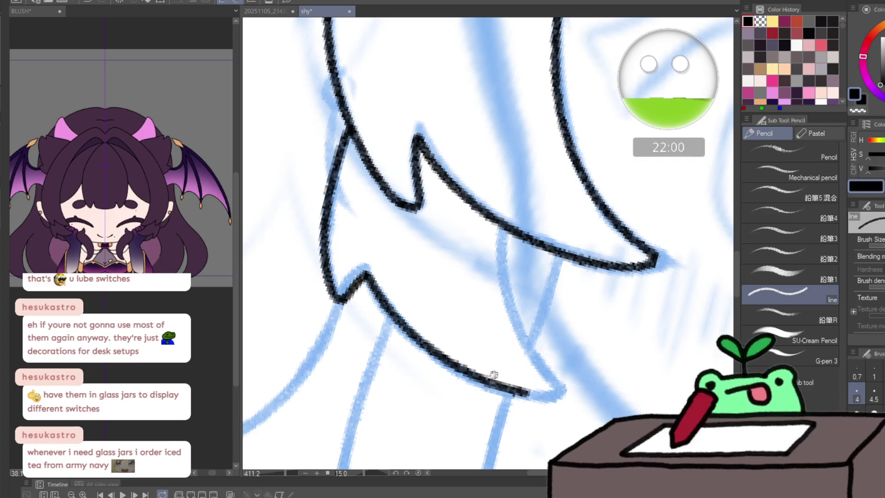
key("ctrl+z")
mouse_move(363, 275)
left_mouse_down()
mouse_move(426, 350)
mouse_move(502, 392)
mouse_move(548, 395)
mouse_move(510, 310)
mouse_move(500, 239)
left_mouse_up()
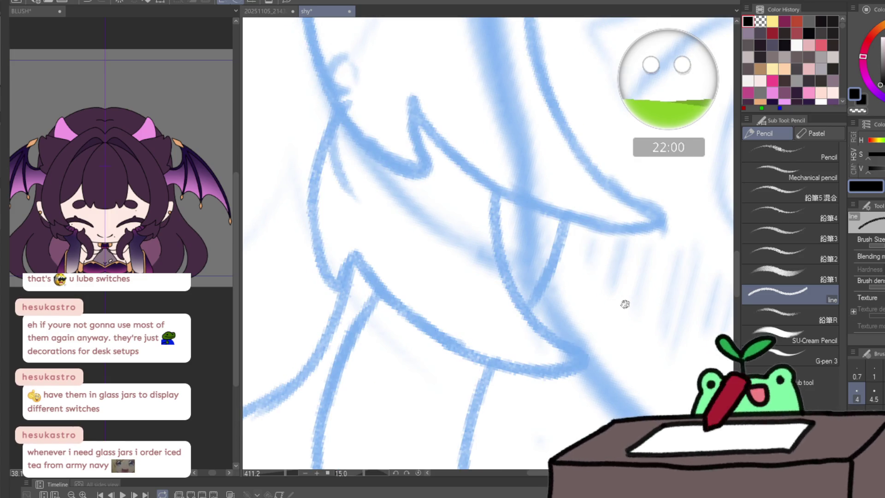
key("shift+space")
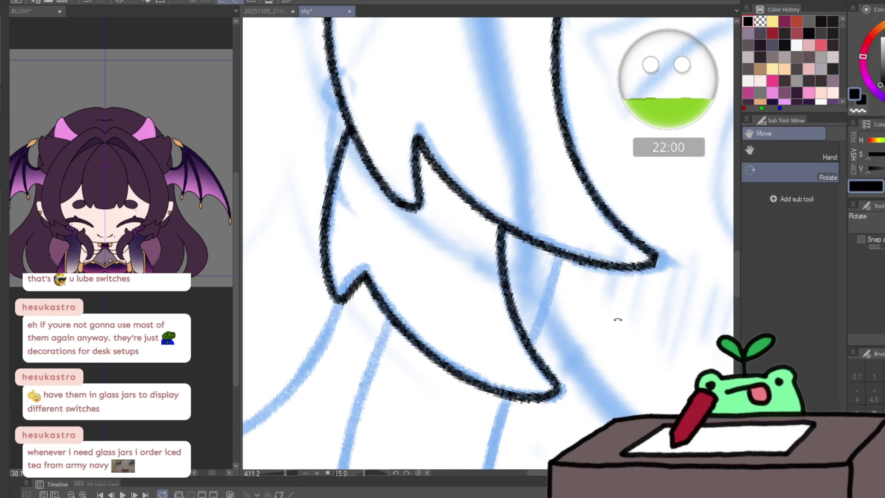
mouse_move(616, 315)
left_mouse_down()
mouse_move(615, 232)
mouse_move(625, 318)
mouse_move(620, 300)
left_mouse_up()
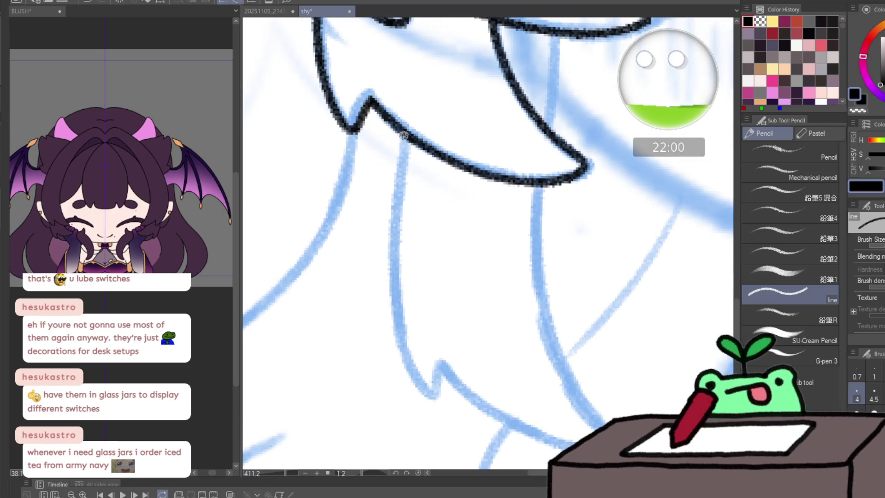
- Ink both edges of the hanging lock and continue its line up from the collar
mouse_move(404, 136)
left_mouse_down()
mouse_move(395, 321)
mouse_move(421, 387)
mouse_move(480, 404)
left_mouse_up()
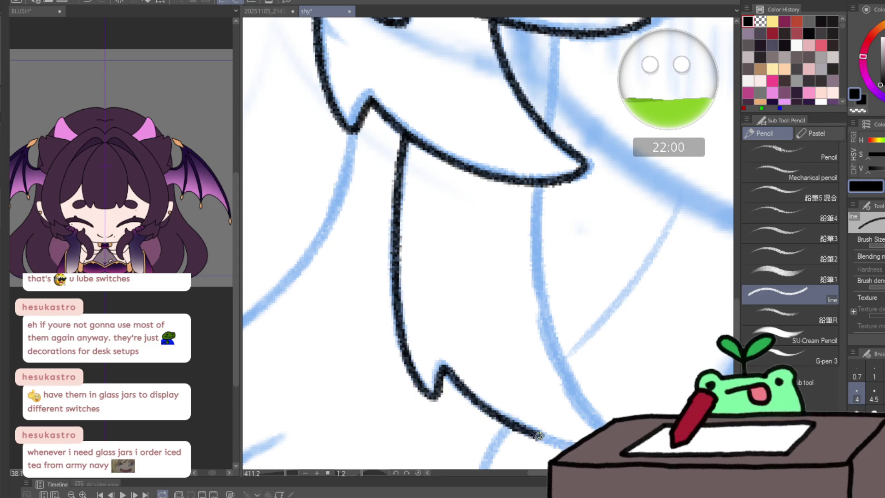
mouse_move(596, 417)
left_mouse_down()
mouse_move(557, 350)
mouse_move(538, 185)
left_mouse_up()
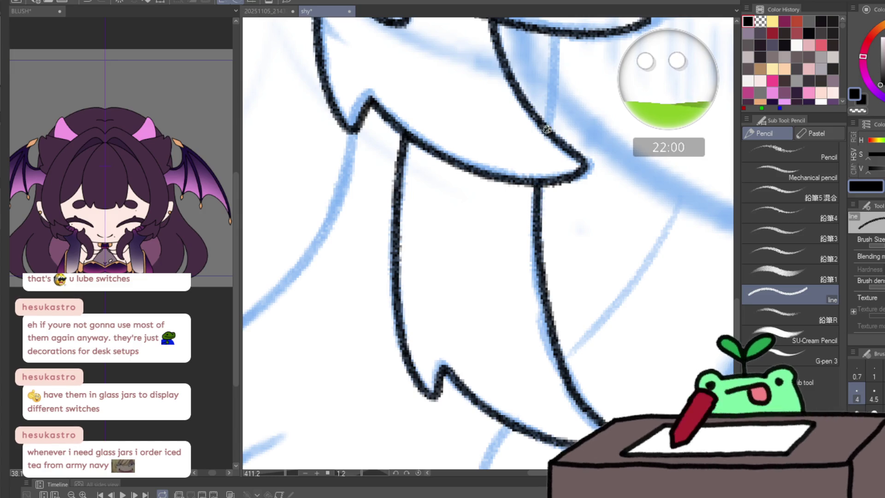
left_click_drag(547, 129, 553, 43)
left_click_drag(534, 228, 478, 274)
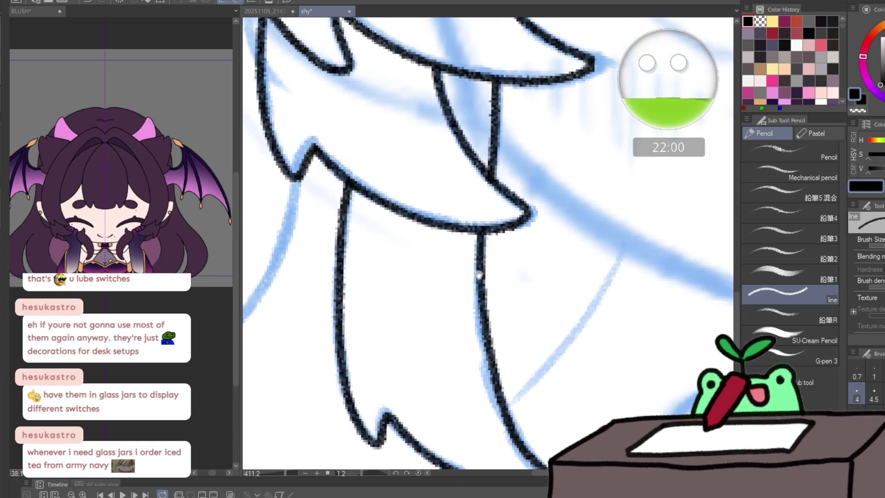
scroll(522, 251, "down", 5)
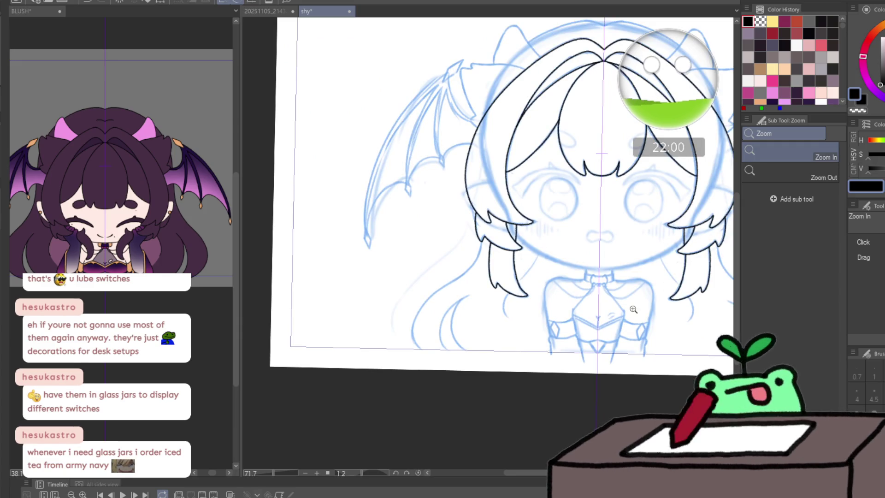
- Ink the horn outline up to its peak and down its right edge, then hide the black lineart
mouse_move(636, 255)
left_mouse_down()
mouse_move(459, 279)
mouse_move(484, 162)
left_mouse_up()
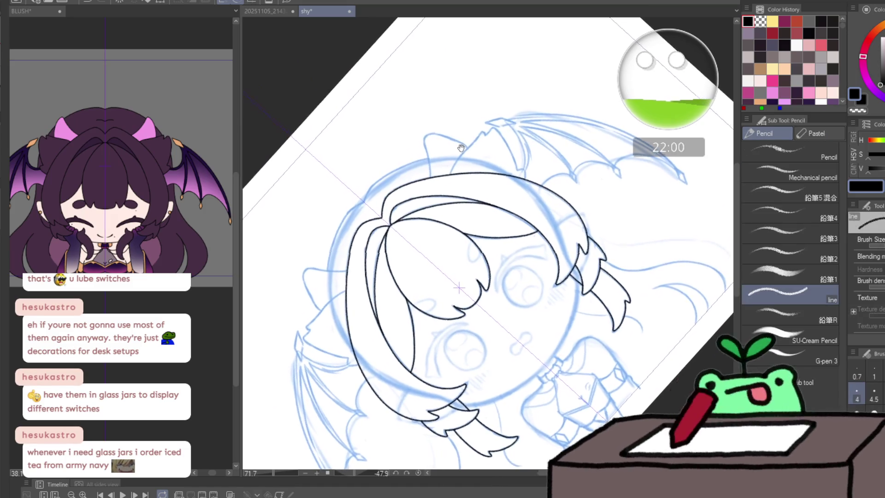
left_click(495, 125, "ctrl")
left_click(494, 126, "ctrl")
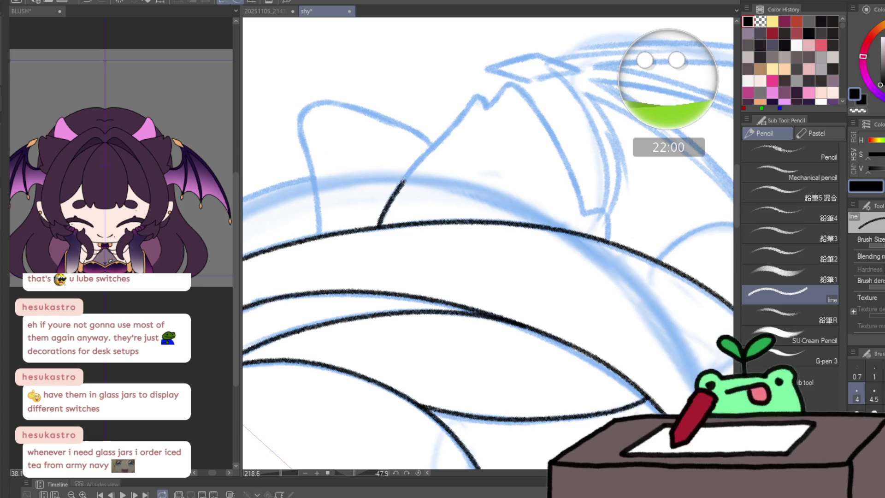
left_click_drag(441, 137, 477, 96)
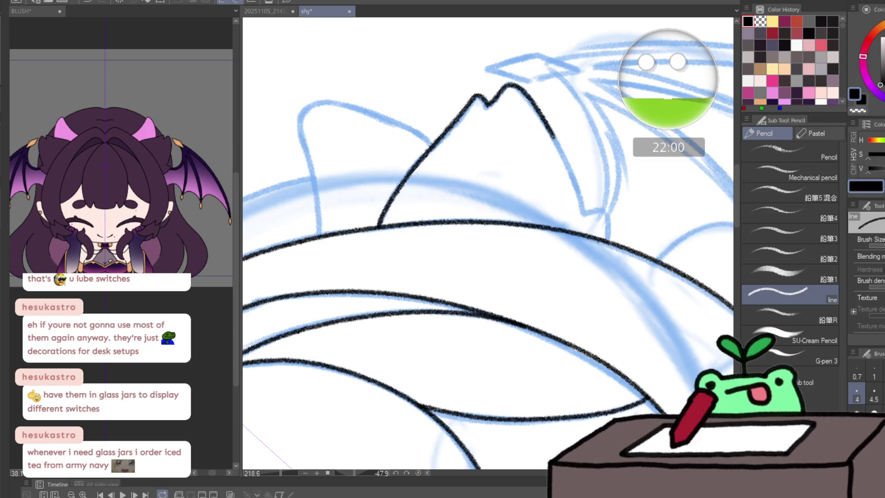
left_click_drag(576, 189, 584, 212)
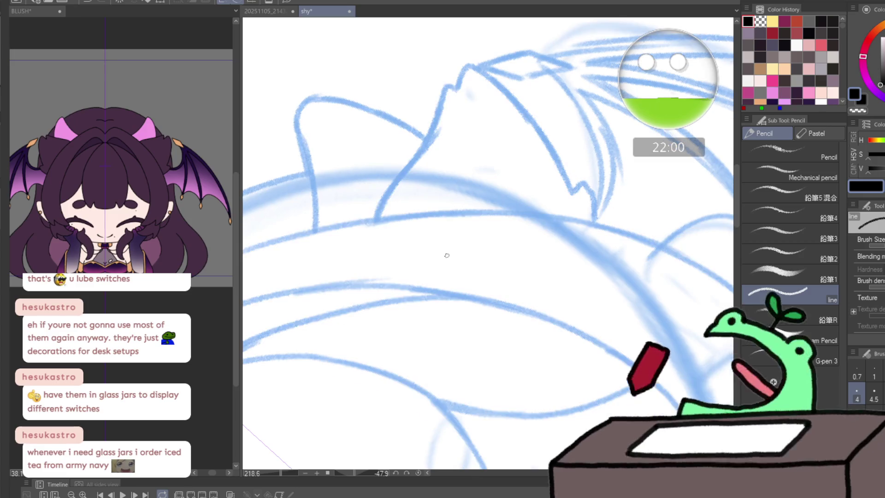
key("Delete")
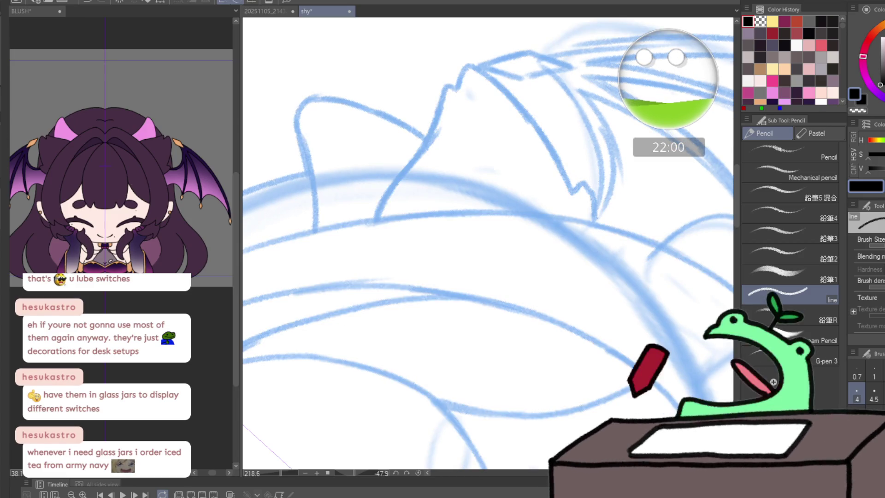
scroll(386, 274, "down", 2)
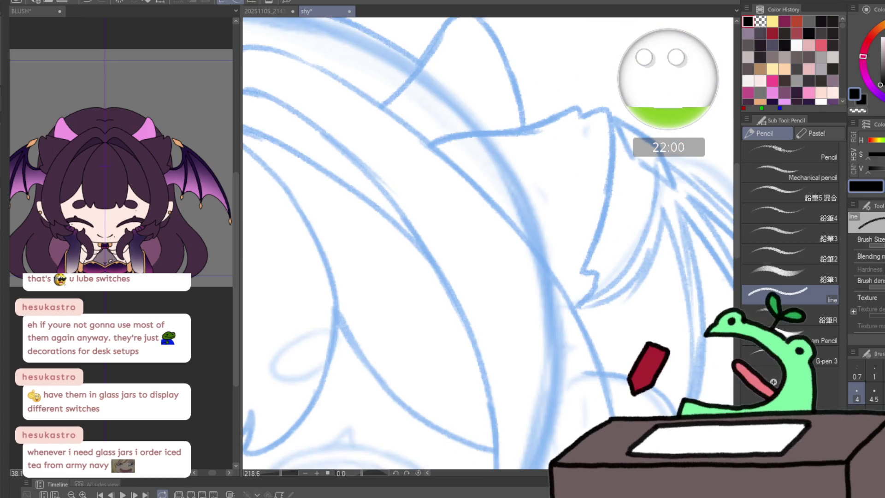
scroll(387, 274, "down", 2)
scroll(297, 257, "up", 2)
scroll(319, 257, "up", 2)
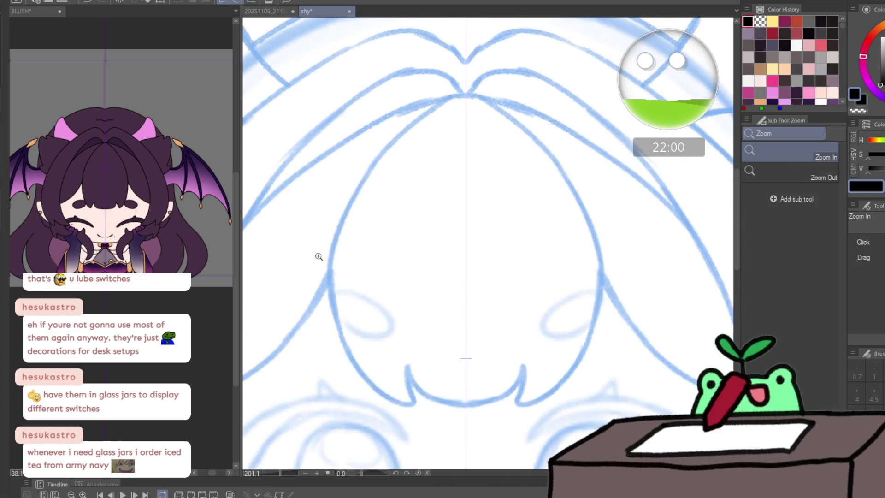
scroll(342, 189, "up", 2)
scroll(429, 104, "down", 3)
scroll(406, 115, "up", 2)
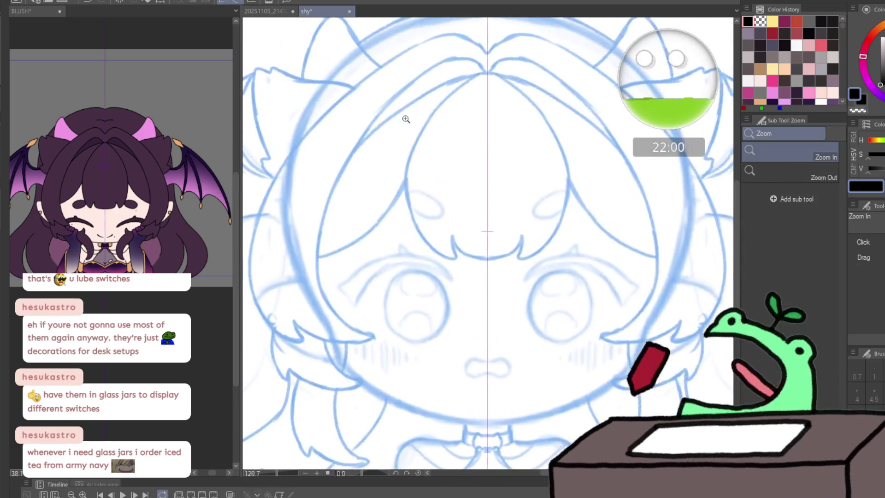
scroll(411, 119, "up", 1)
- Return to the 'line' pencil with the face and central bangs framed for inking
key("p")
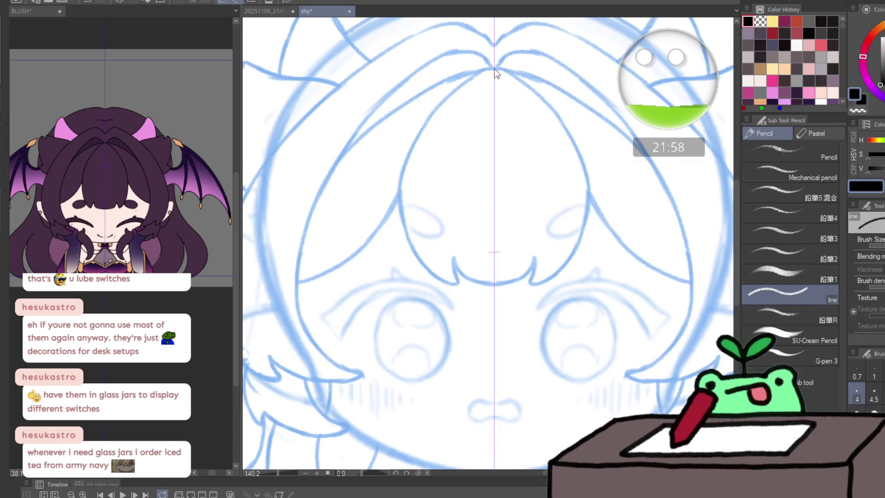
- Attempt the mirrored arc around the central bang twice, undoing each unsatisfying stroke
mouse_move(494, 70)
left_mouse_down()
mouse_move(430, 111)
mouse_move(406, 169)
left_mouse_up()
left_click_drag(405, 228, 428, 266)
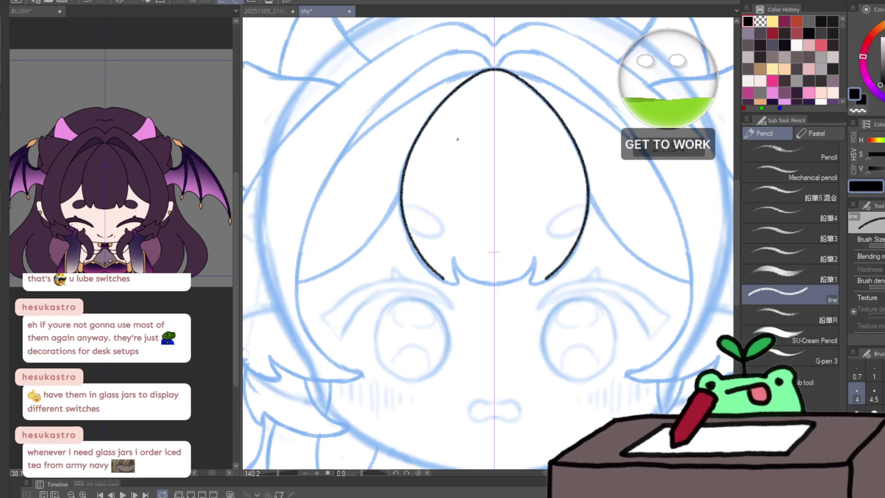
key("ctrl+space")
key("ctrl+z")
key("ctrl+z")
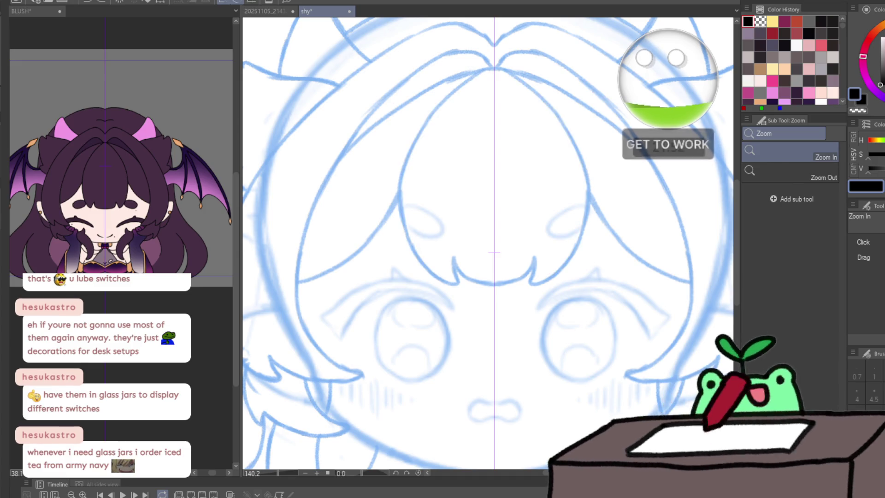
left_click_drag(477, 87, 492, 85)
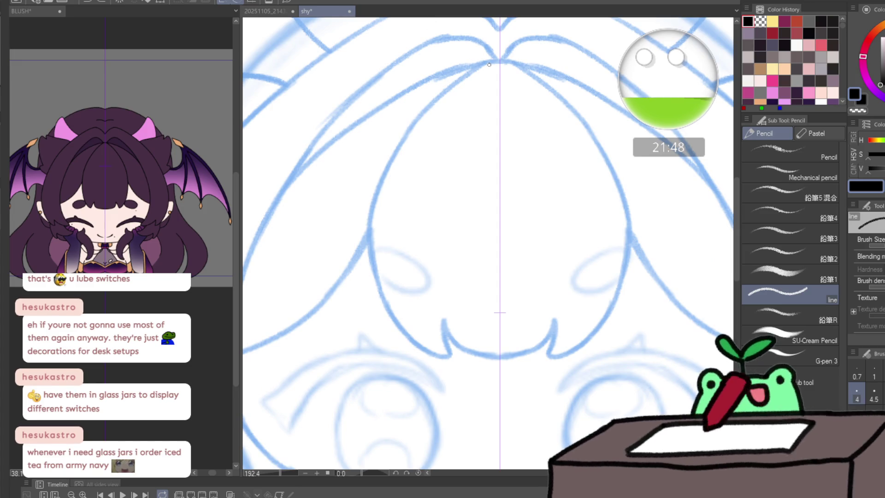
left_click_drag(433, 101, 382, 169)
key("ctrl+z")
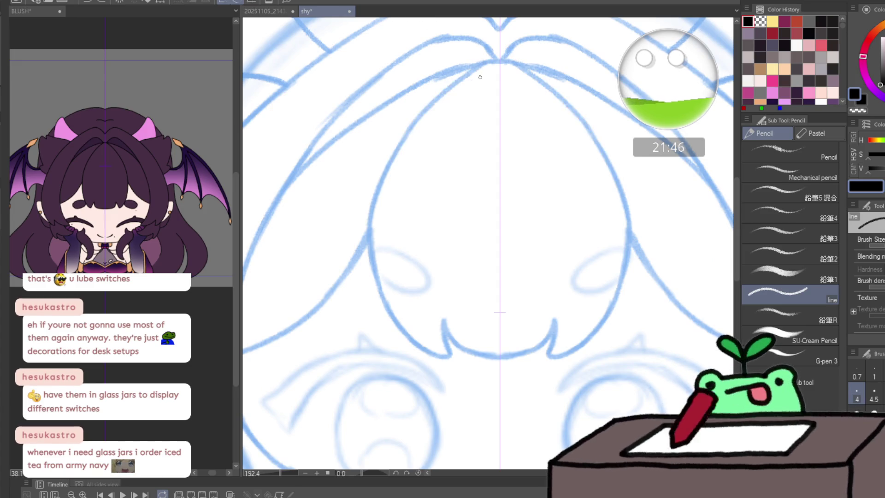
- Ink the bang outline from its peak down both sides and close it along the bottom edge
left_click_drag(500, 62, 371, 234)
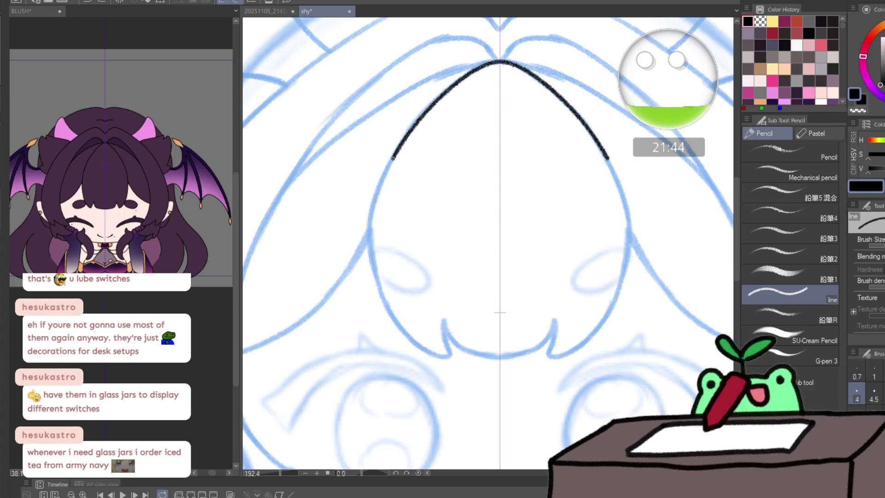
mouse_move(378, 293)
left_mouse_down()
mouse_move(411, 344)
mouse_move(445, 334)
left_mouse_up()
key("ctrl+z")
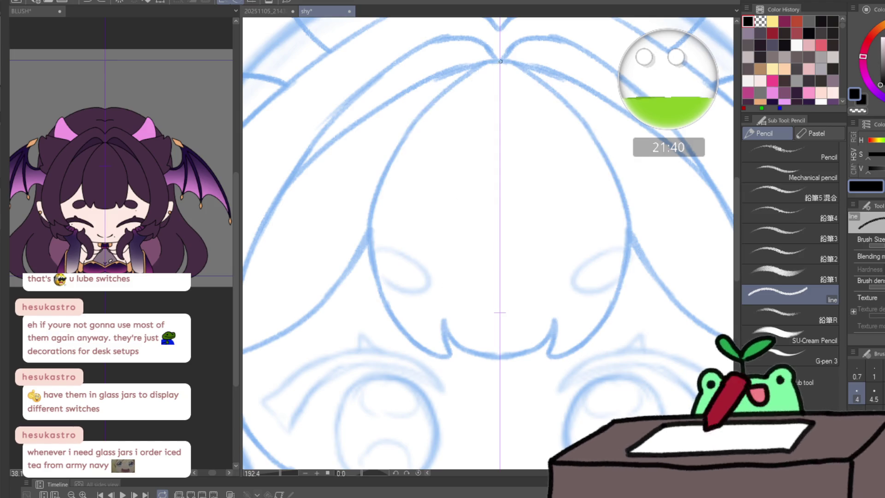
mouse_move(482, 63)
left_mouse_down()
mouse_move(422, 104)
mouse_move(373, 191)
mouse_move(379, 287)
mouse_move(413, 344)
mouse_move(449, 356)
mouse_move(445, 325)
left_mouse_up()
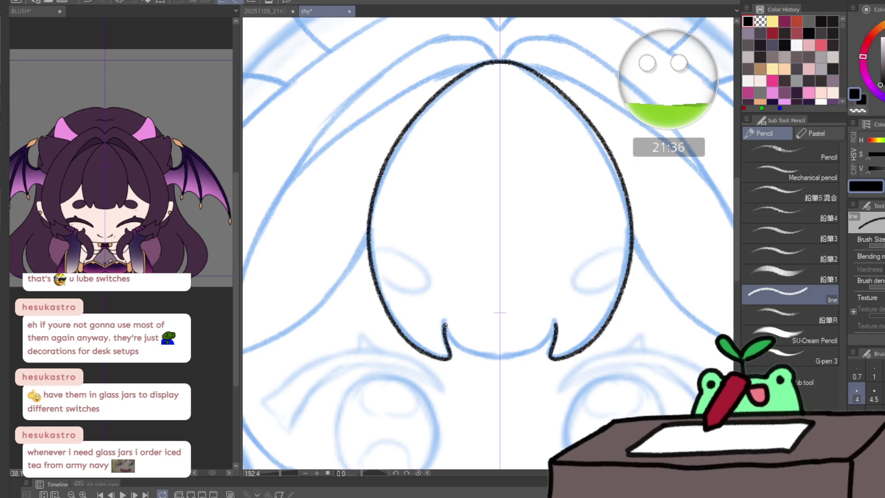
left_click_drag(451, 358, 492, 357)
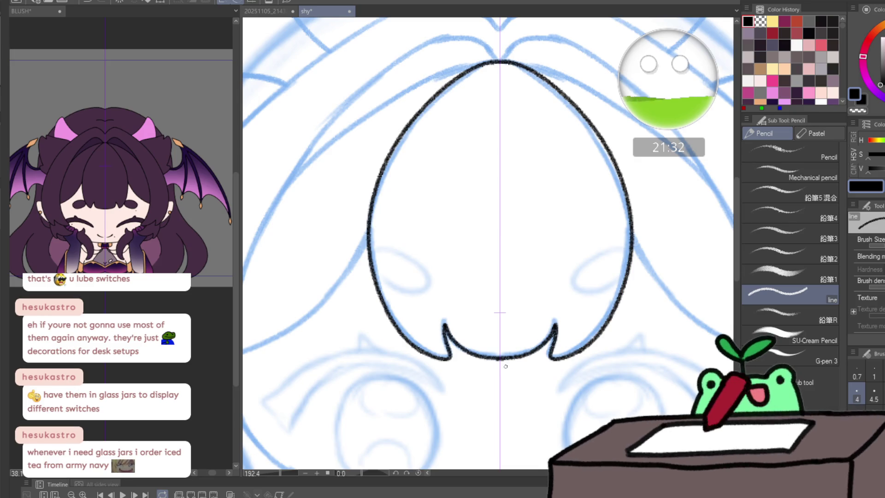
scroll(497, 368, "up", 3)
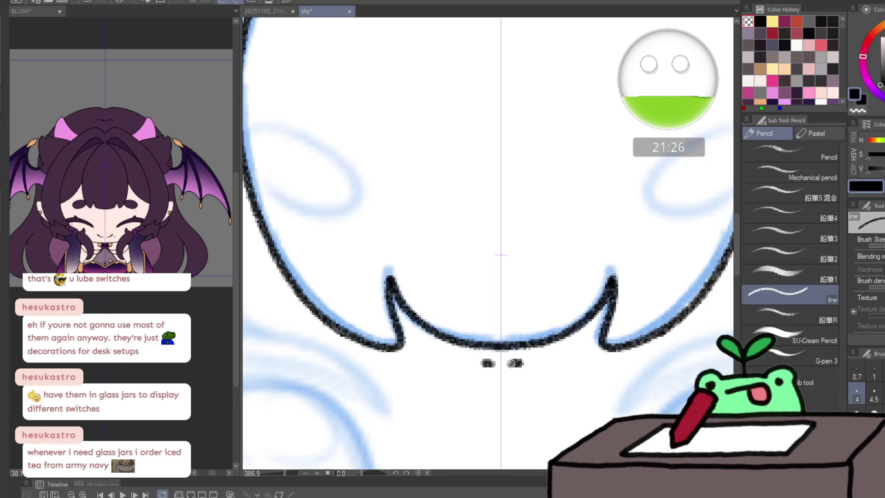
- Tilt the canvas and ink a long hair curve over the head, extending it down past the parting
key("slash")
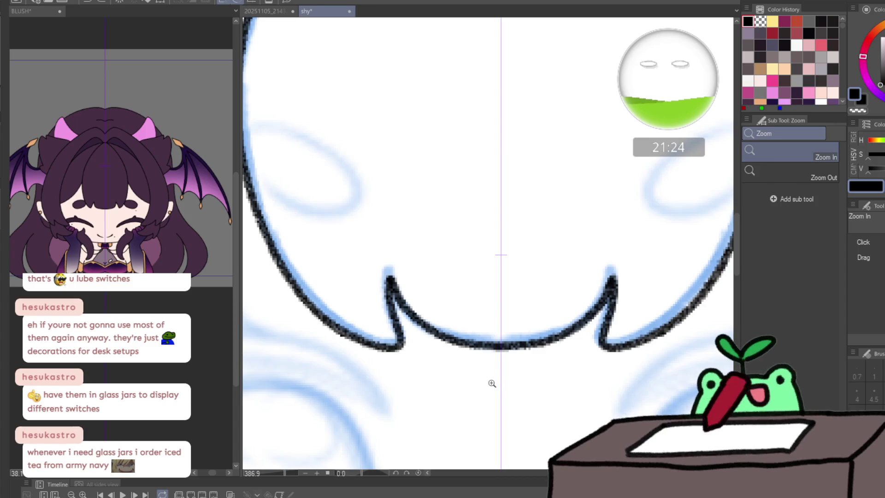
scroll(491, 383, "down", 1)
scroll(494, 380, "down", 3)
scroll(425, 391, "up", 2)
scroll(440, 394, "up", 1)
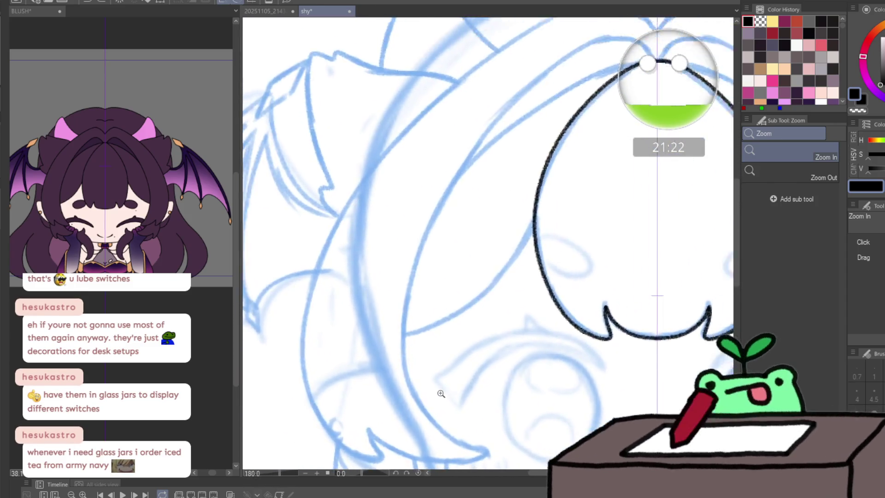
scroll(441, 393, "down", 1)
left_click_drag(440, 394, 454, 385)
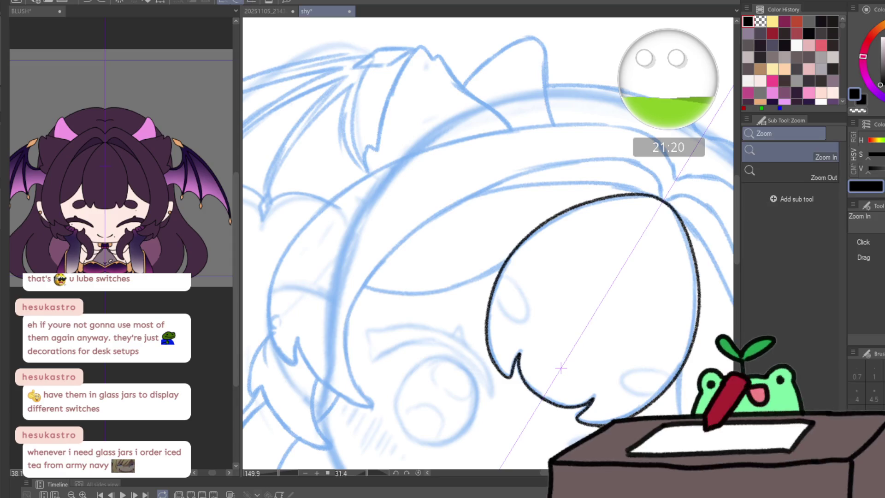
key("p")
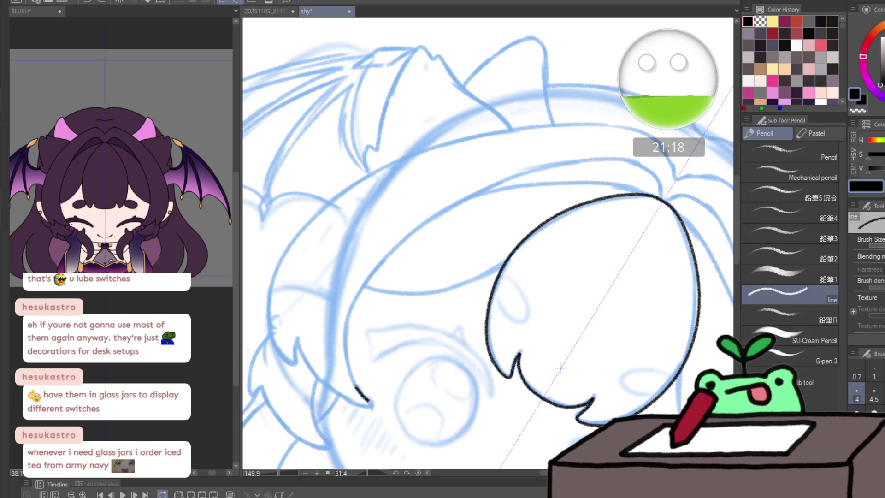
mouse_move(344, 337)
left_mouse_down()
mouse_move(381, 266)
mouse_move(458, 200)
mouse_move(557, 164)
mouse_move(626, 159)
mouse_move(661, 188)
left_mouse_up()
left_click_drag(690, 195, 719, 219)
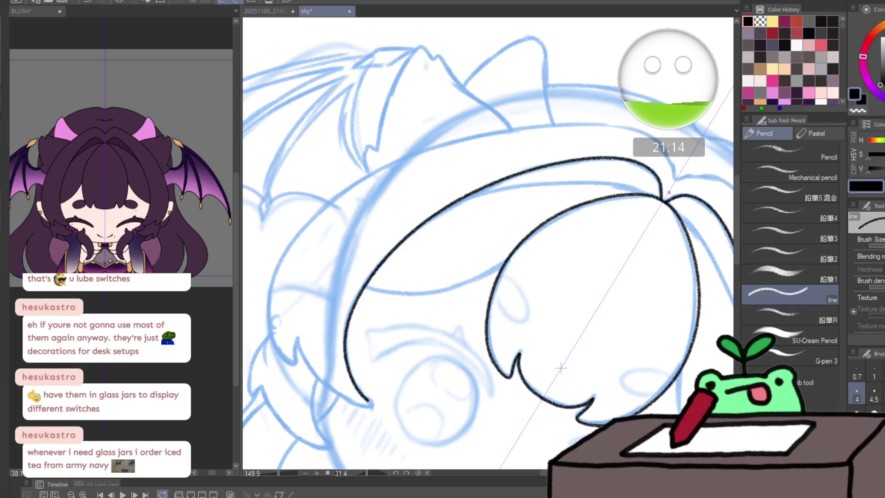
- Straighten and re-tilt the canvas, then widen the canvas area by moving the panel divider left
left_click_drag(561, 368, 606, 330)
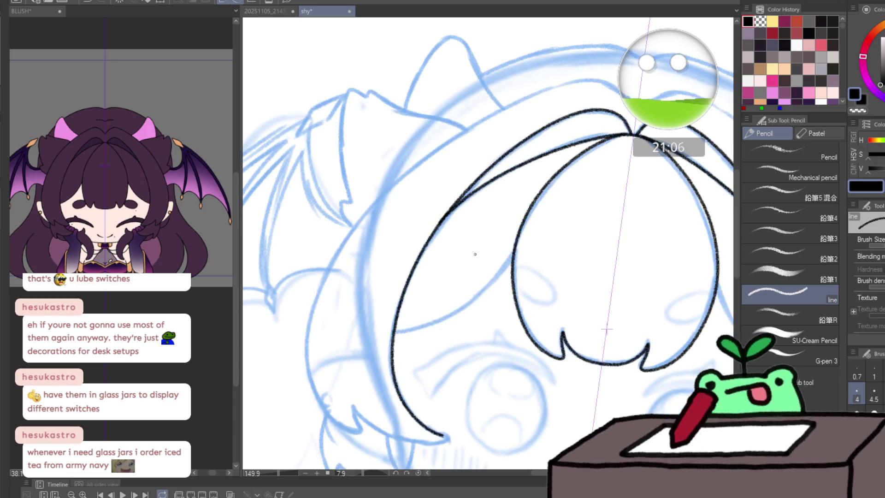
scroll(425, 312, "up", 3)
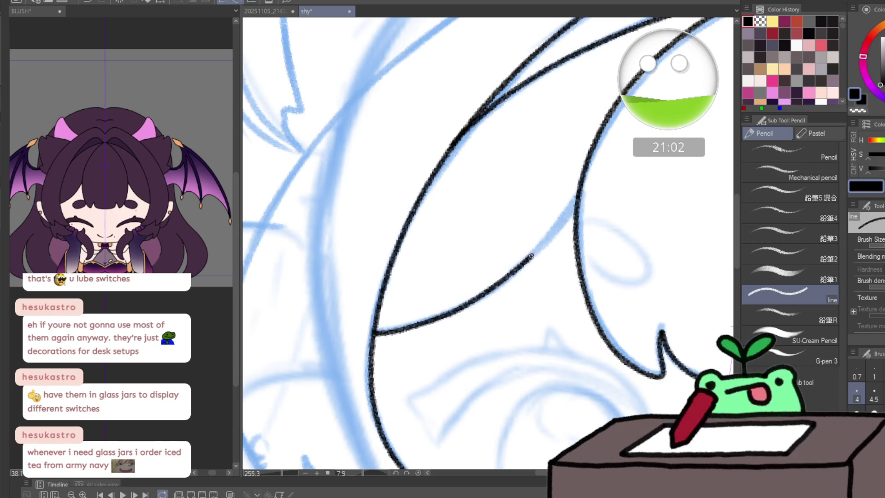
scroll(570, 218, "down", 3)
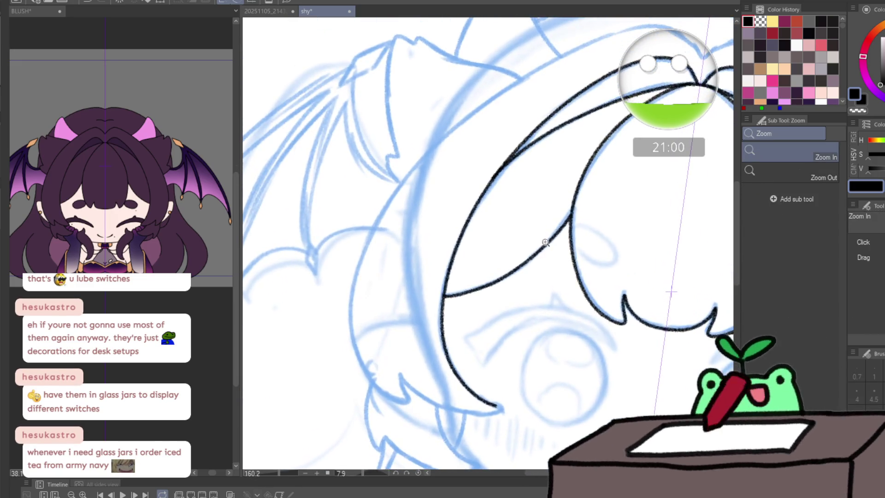
left_click_drag(526, 280, 468, 304)
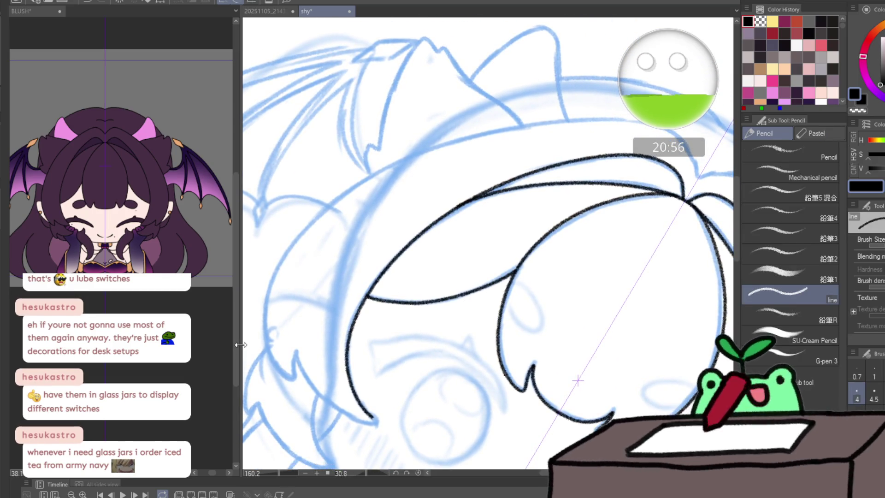
left_click_drag(240, 345, 113, 344)
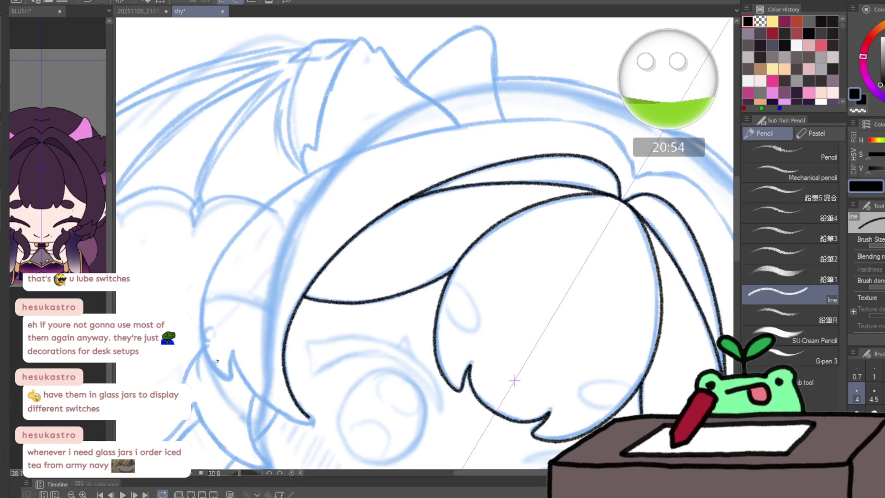
- Ink a curved strand down the left of the hair and an arc across its top
mouse_move(222, 375)
left_mouse_down()
mouse_move(208, 276)
mouse_move(274, 198)
left_mouse_up()
mouse_move(370, 147)
left_mouse_down()
mouse_move(459, 126)
mouse_move(622, 138)
left_mouse_up()
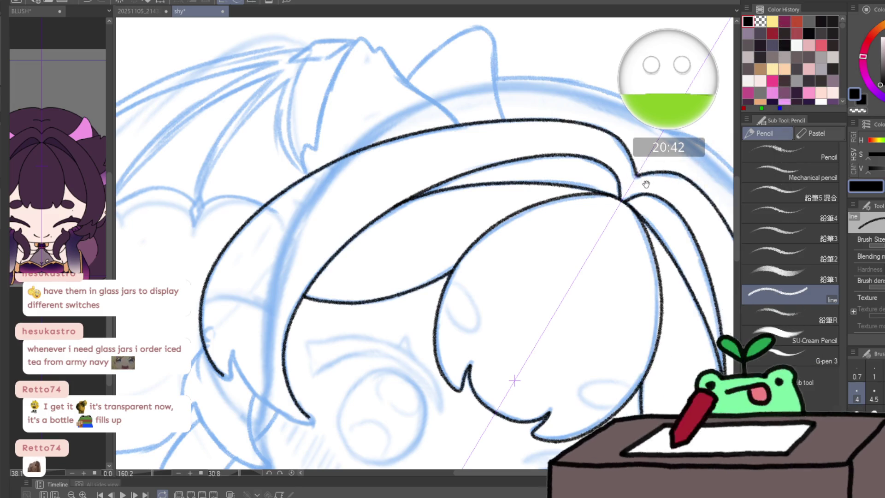
key("ctrl+space")
left_click_drag(645, 184, 612, 167)
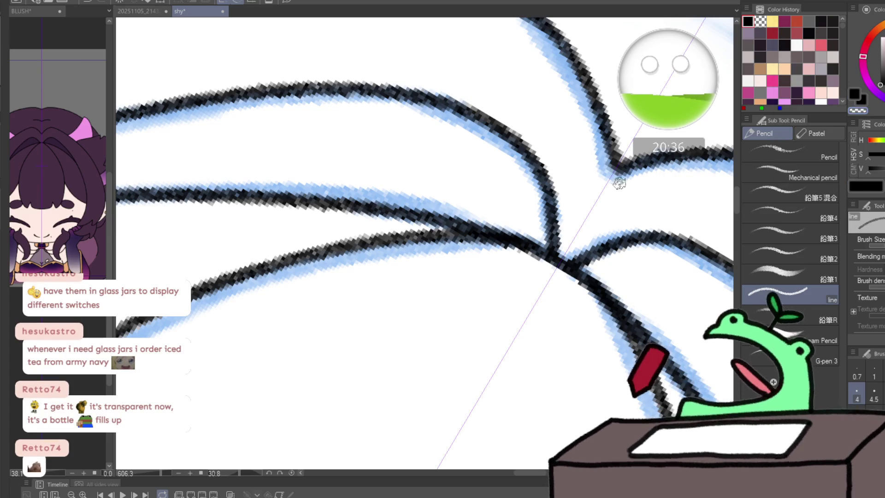
- Rework the left strand's tip into a pointed hook, undoing until it looks right
key("ctrl+space")
left_click_drag(339, 166, 270, 198)
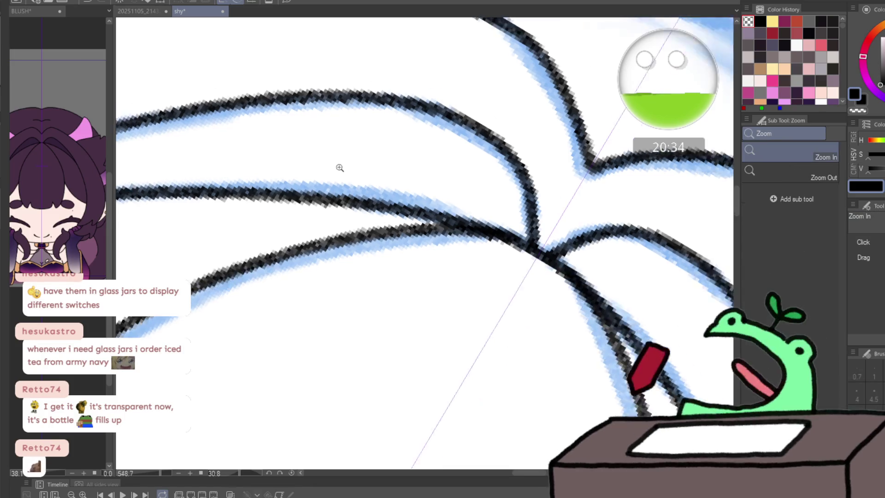
mouse_move(193, 251)
left_mouse_down()
mouse_move(261, 258)
mouse_move(285, 199)
left_mouse_up()
key("ctrl+z")
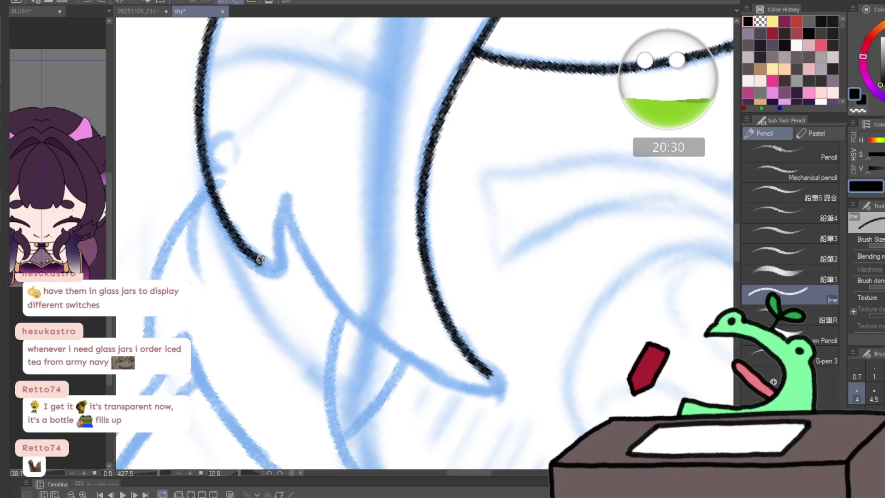
left_click_drag(280, 243, 284, 215)
key("ctrl+z")
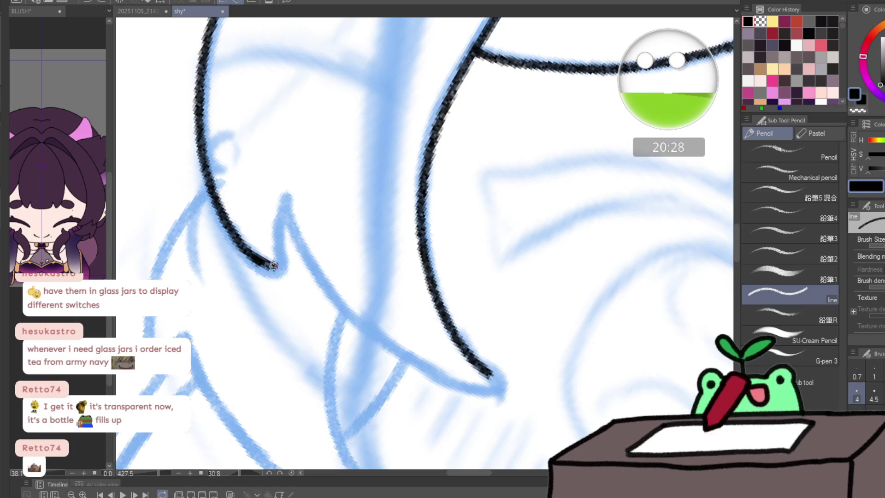
mouse_move(273, 265)
left_mouse_down()
mouse_move(279, 228)
mouse_move(366, 328)
mouse_move(453, 381)
left_mouse_up()
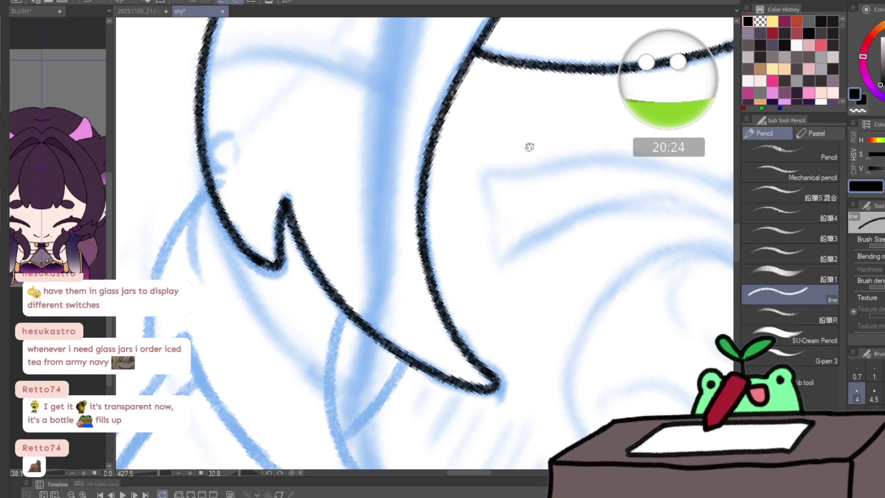
scroll(469, 264, "down", 5)
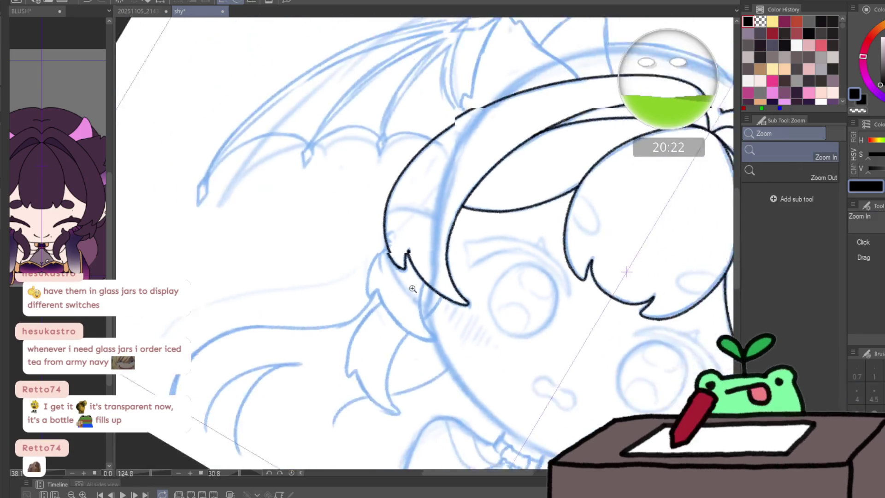
scroll(512, 253, "down", 2)
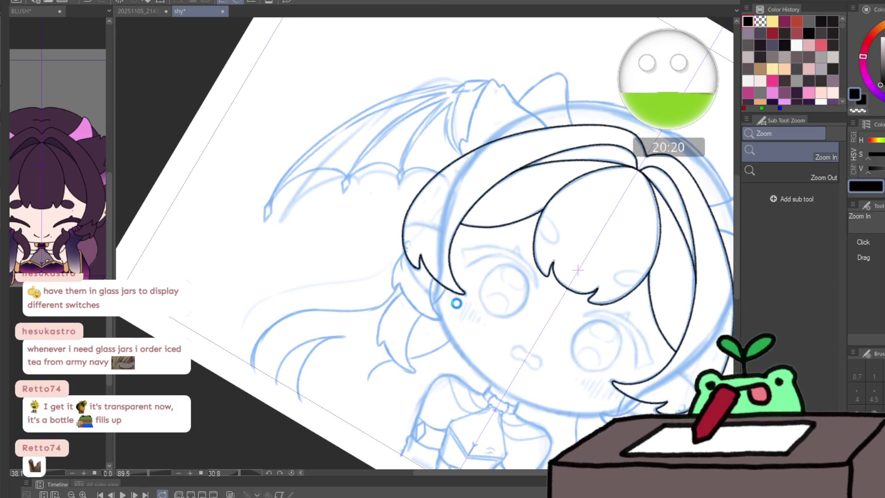
scroll(443, 297, "up", 3)
scroll(367, 207, "up", 2)
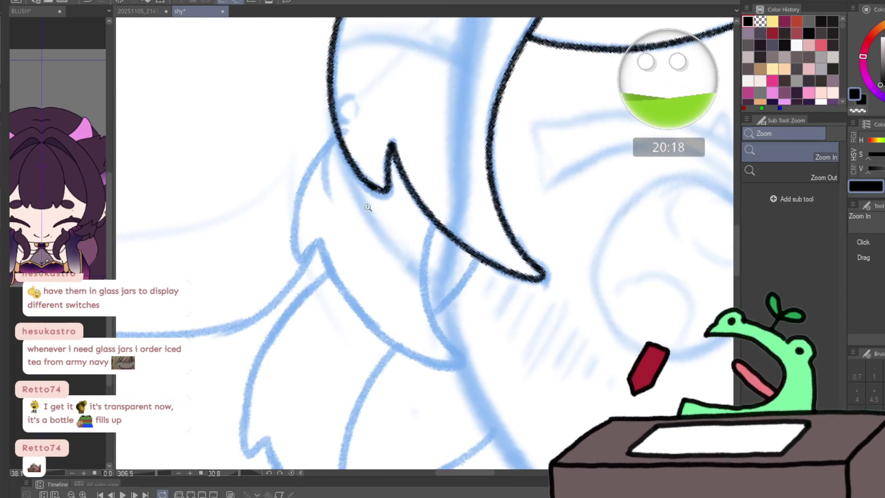
- Close off the hair tip and extend the inner hair stroke up to the contour
key("p")
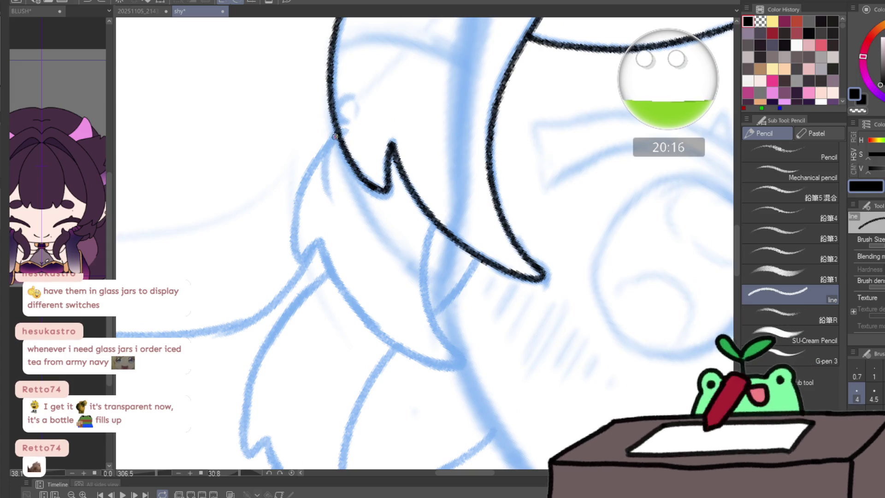
mouse_move(300, 261)
left_mouse_down()
mouse_move(316, 247)
mouse_move(361, 316)
mouse_move(425, 365)
mouse_move(463, 367)
left_mouse_up()
left_click_drag(424, 297, 433, 223)
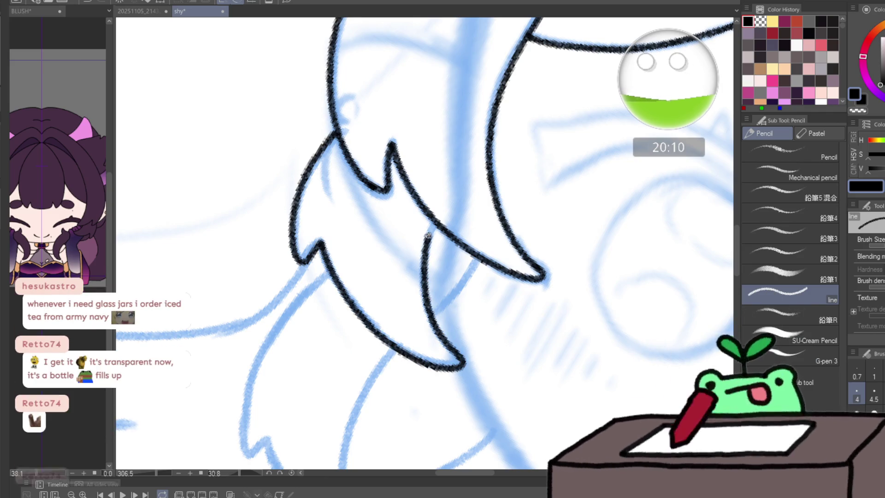
key("/")
left_click(581, 242, "alt")
- Ink the inner strand down toward its tip, then move the view to the top of the head
key("p")
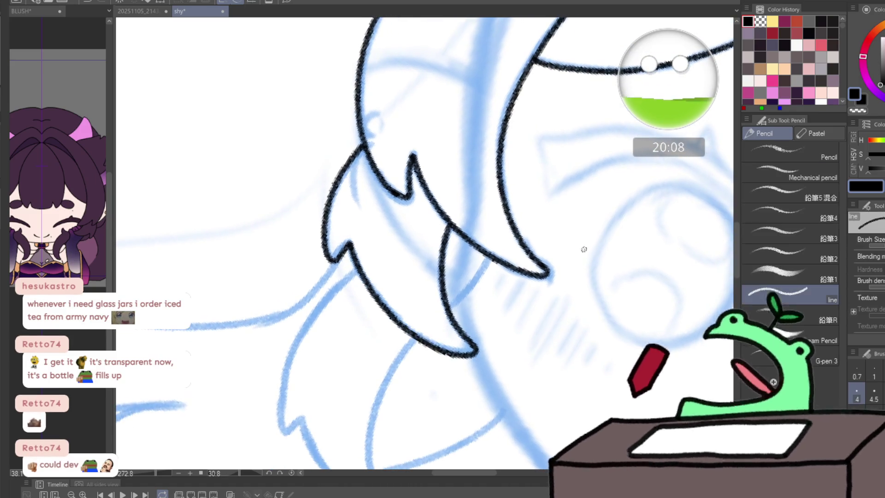
left_click_drag(599, 247, 466, 153)
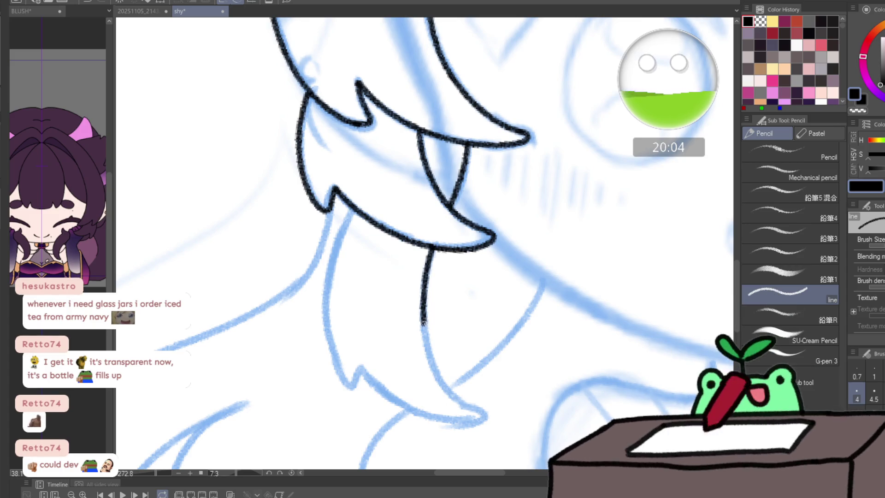
mouse_move(423, 322)
left_mouse_down()
mouse_move(467, 421)
mouse_move(412, 412)
mouse_move(332, 353)
mouse_move(330, 273)
mouse_move(358, 202)
left_mouse_up()
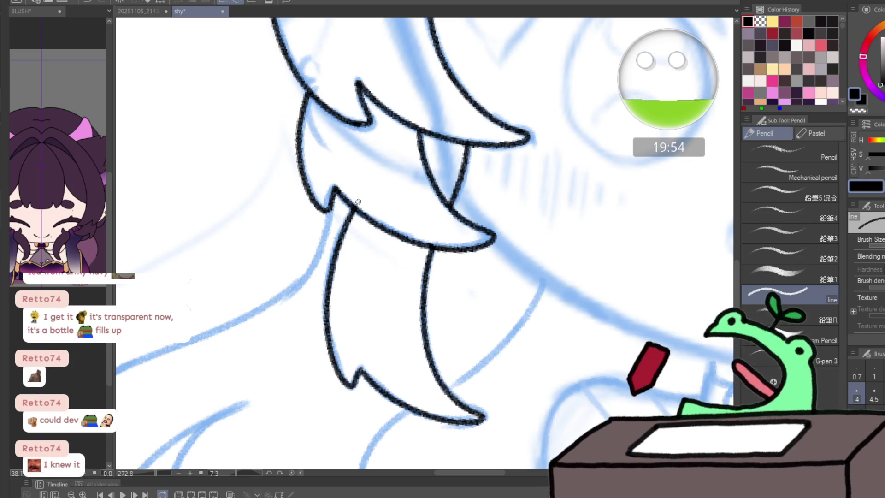
mouse_move(587, 146)
left_mouse_down()
mouse_move(207, 385)
mouse_move(360, 376)
mouse_move(612, 257)
mouse_move(579, 121)
mouse_move(549, 85)
mouse_move(427, 170)
mouse_move(297, 240)
left_mouse_up()
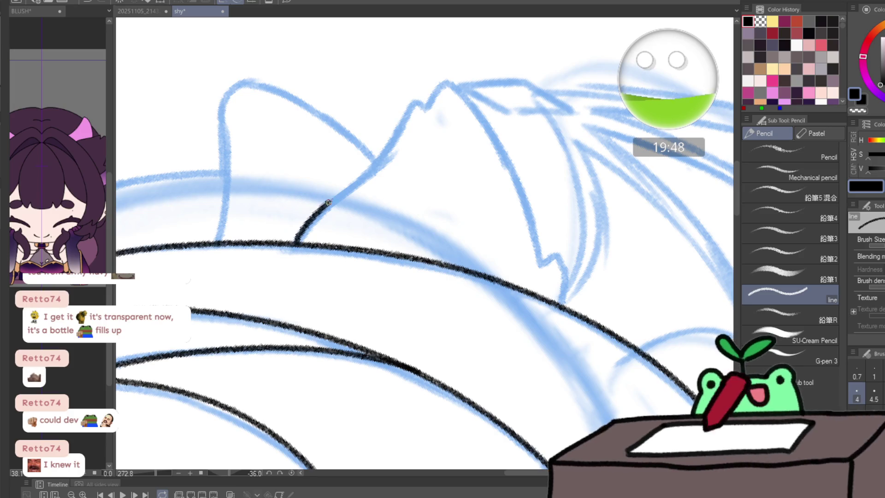
- Ink the edge of the pointed tuft above the head along its blue sketch line
mouse_move(328, 202)
left_mouse_down()
mouse_move(387, 132)
mouse_move(456, 89)
mouse_move(523, 200)
mouse_move(540, 254)
mouse_move(570, 294)
left_mouse_up()
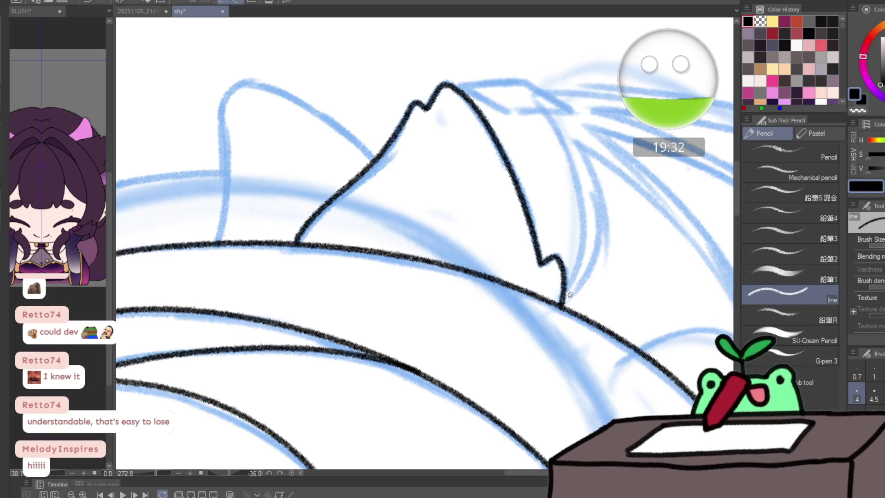
scroll(467, 220, "down", 5)
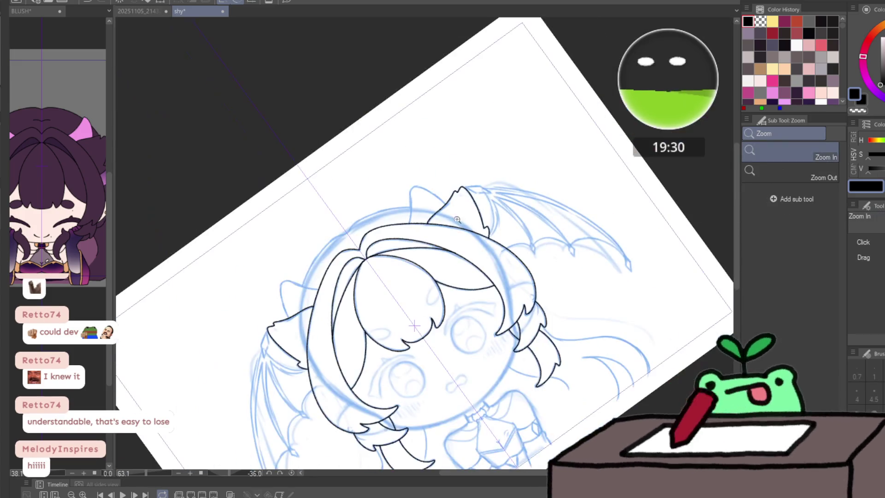
scroll(502, 268, "up", 2)
- Undo the accidental shift of the line art and enlarge the animation timeline
key("p")
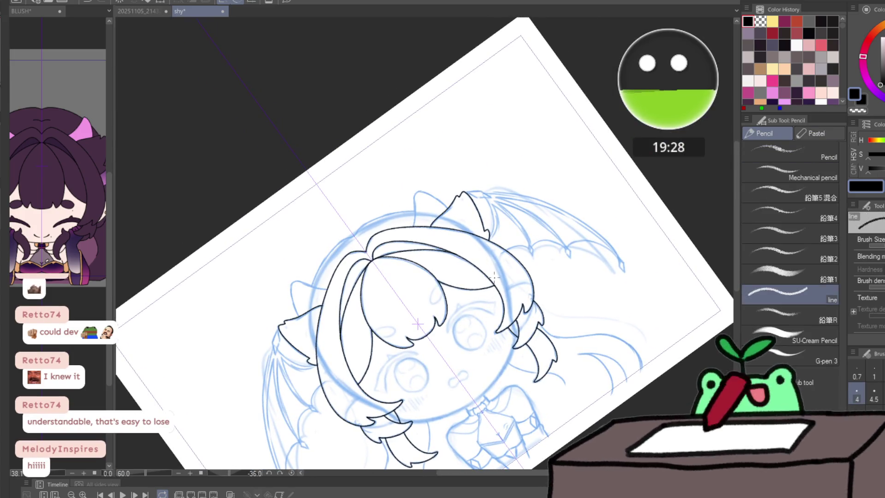
key("ctrl+z")
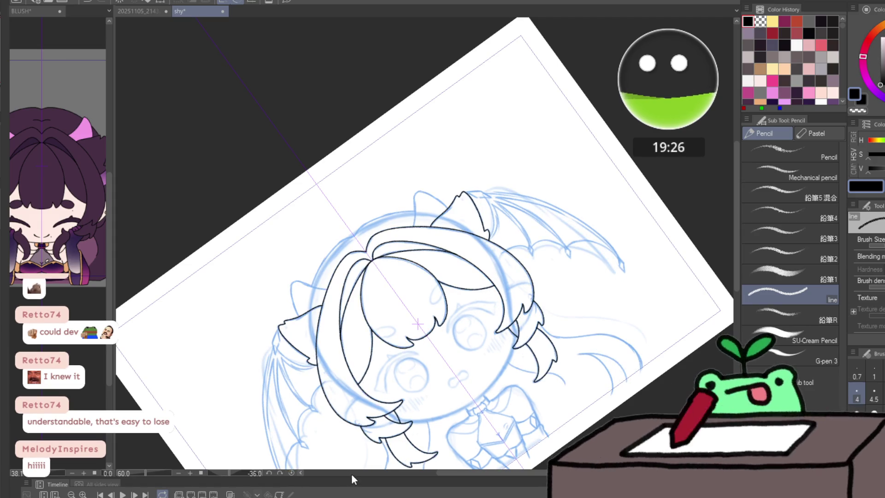
left_click_drag(354, 477, 369, 409)
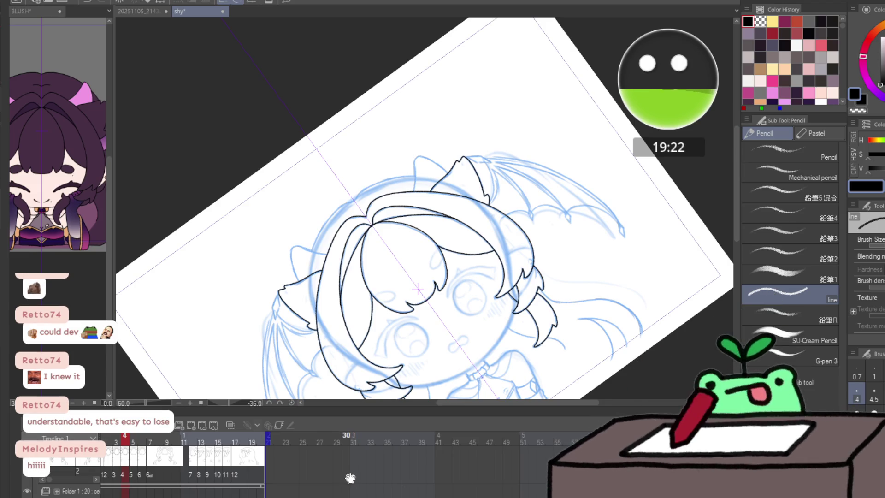
left_click_drag(350, 478, 506, 486)
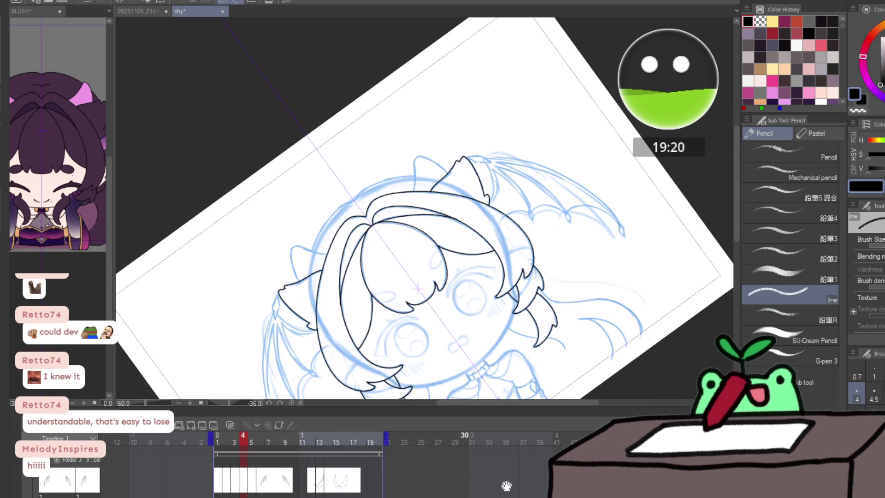
scroll(506, 487, "down", 5)
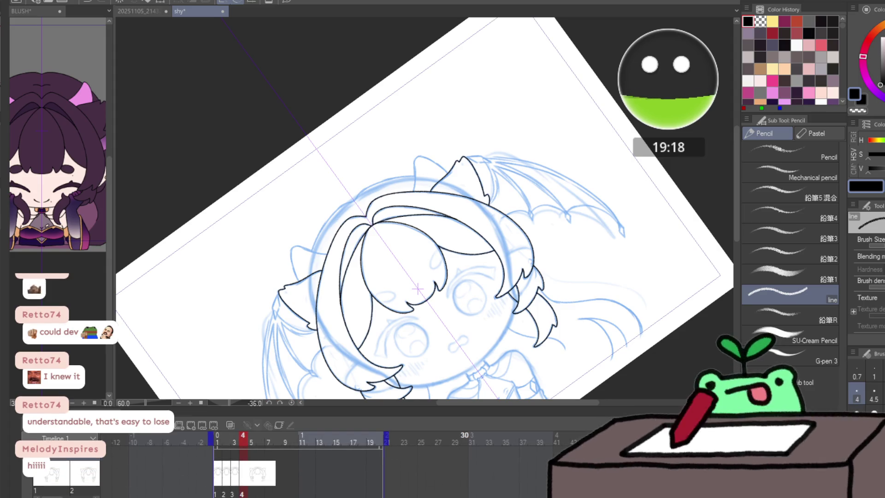
- Step to frame 5, straighten the canvas upright and turn on onion skin
key("Right")
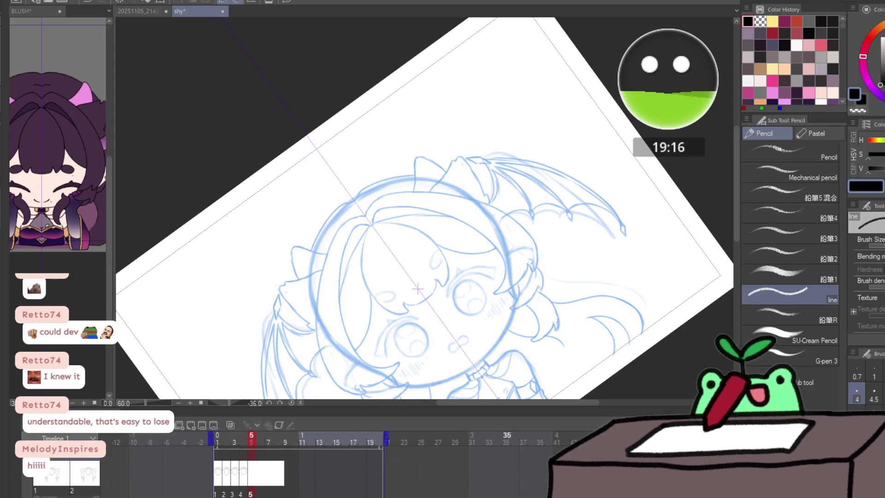
left_click_drag(417, 290, 372, 270)
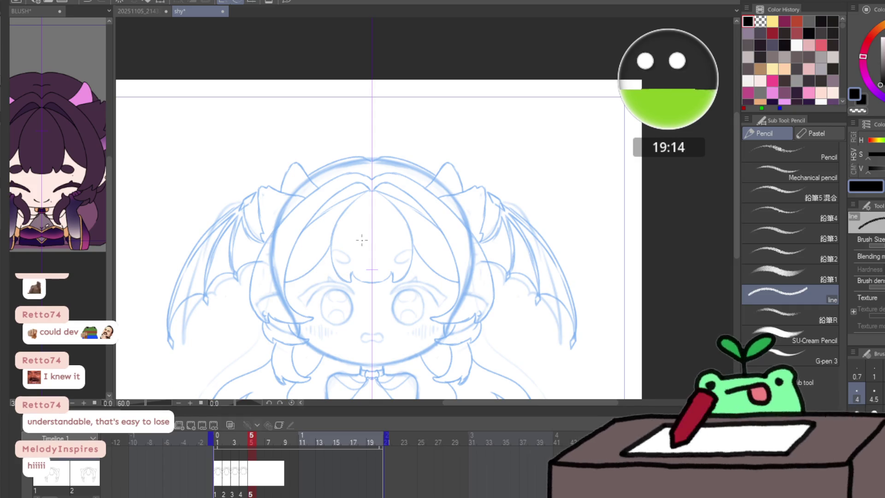
scroll(361, 239, "up", 2)
scroll(363, 242, "up", 3)
left_click(230, 427)
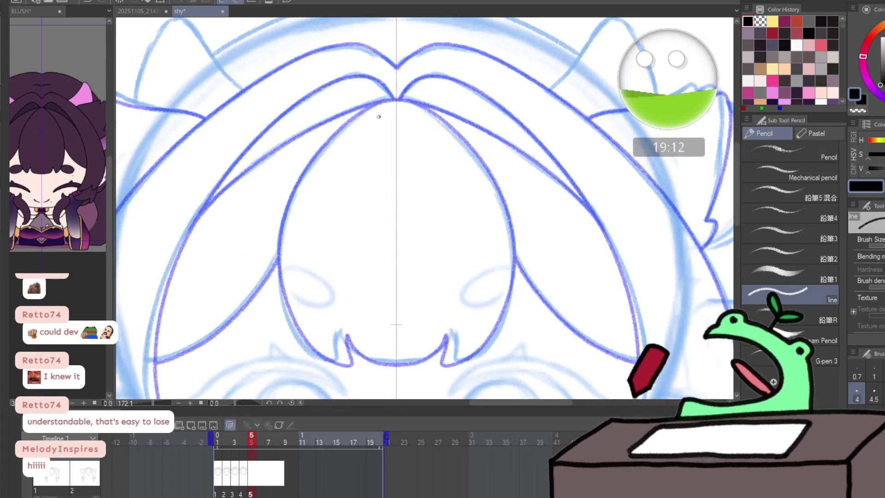
scroll(378, 116, "up", 1)
- Remove a stray mark, then ink the central bang outline on frame 5, mirrored on both sides
left_click_drag(395, 96, 405, 92)
left_click_drag(354, 123, 381, 90)
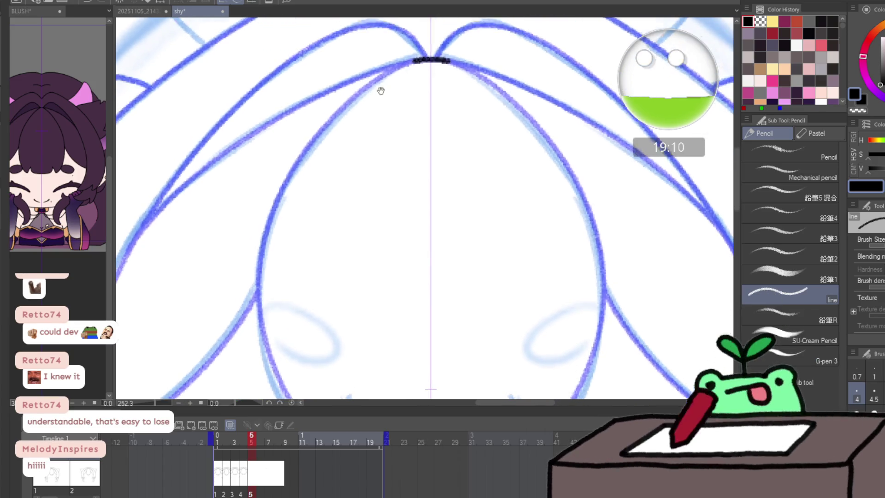
left_click_drag(352, 195, 339, 151)
key("p")
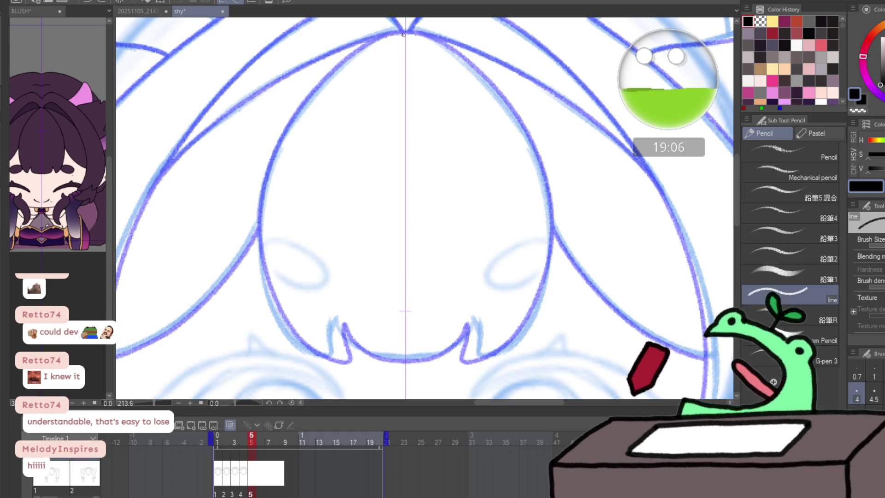
mouse_move(404, 33)
left_mouse_down()
mouse_move(348, 56)
mouse_move(288, 134)
mouse_move(262, 228)
left_mouse_up()
key("ctrl+z")
mouse_move(404, 33)
left_mouse_down()
mouse_move(350, 58)
mouse_move(287, 130)
mouse_move(259, 224)
mouse_move(270, 309)
mouse_move(311, 355)
left_mouse_up()
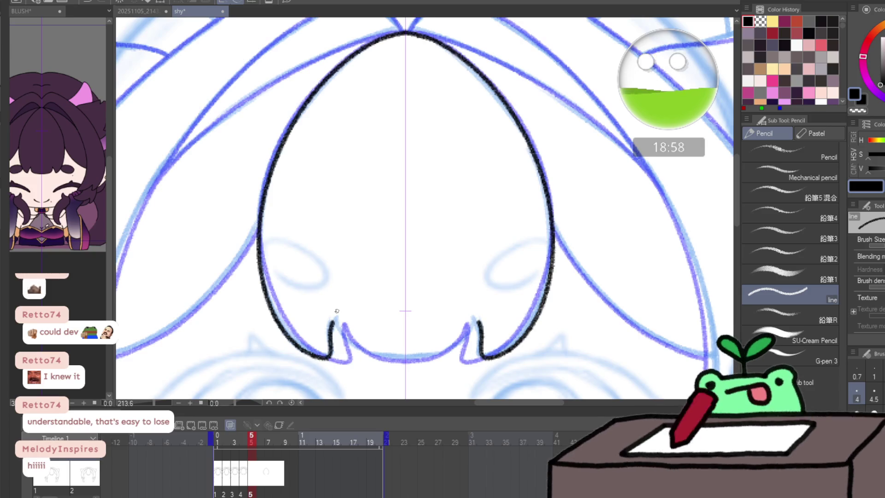
- Flip through neighbouring frames to compare the bang, then tilt the view for the next stroke
key("Left")
key("Left")
key("Right")
key("Right")
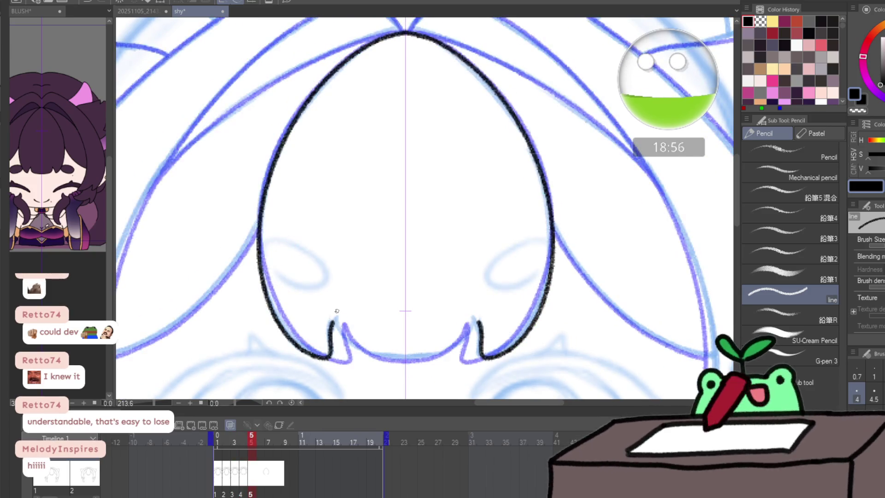
key("Left")
key("Right")
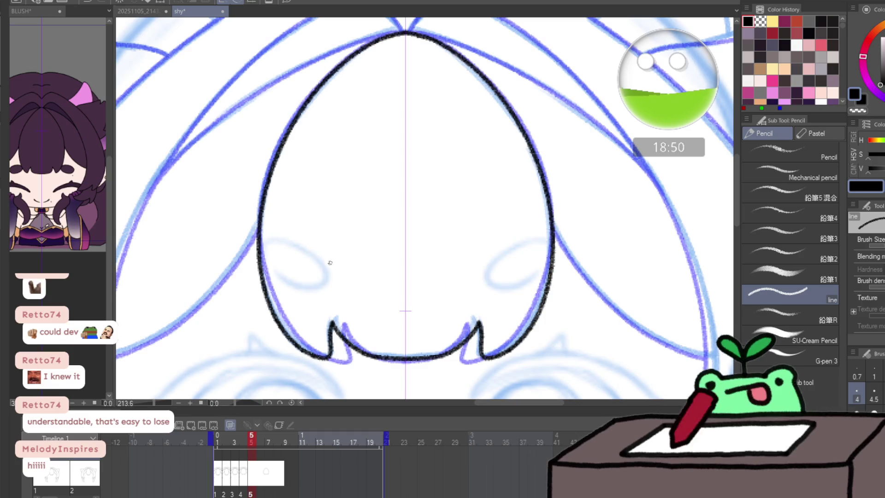
scroll(346, 251, "down", 2)
left_click_drag(346, 251, 429, 193)
scroll(392, 239, "down", 2)
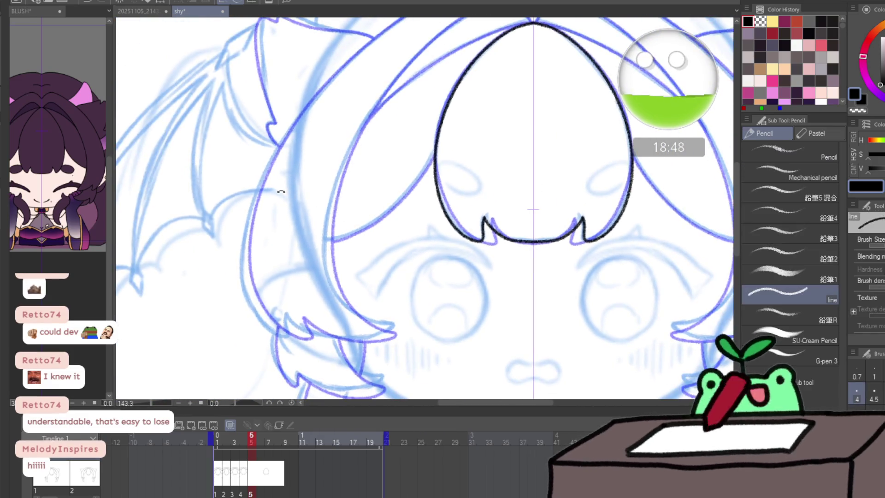
mouse_move(281, 191)
left_mouse_down()
mouse_move(344, 334)
mouse_move(306, 287)
left_mouse_up()
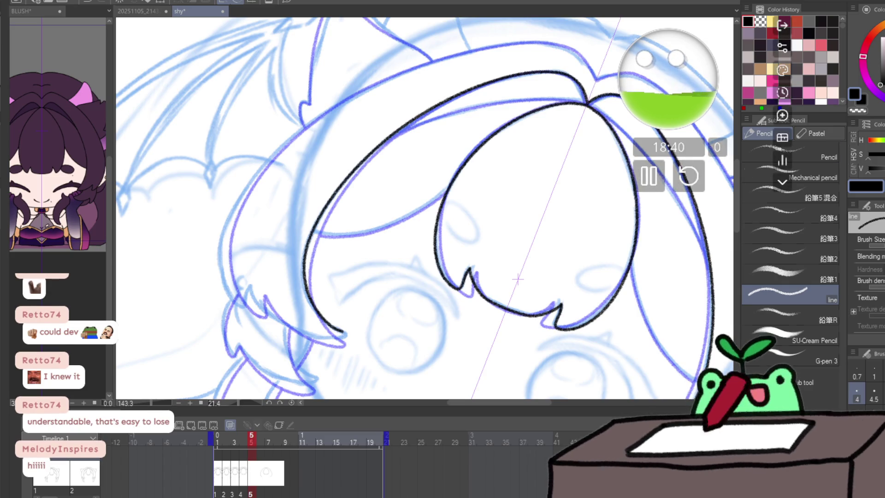
key("ctrl+space")
scroll(512, 282, "up", 1)
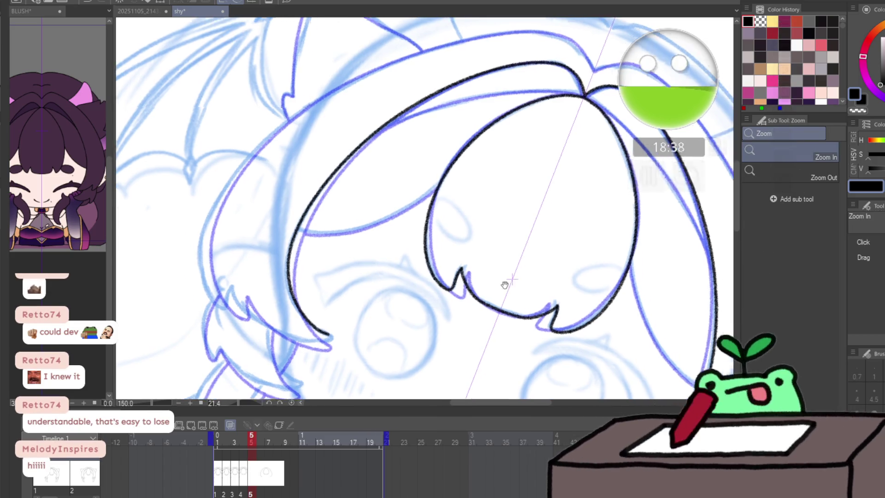
scroll(405, 134, "up", 2)
scroll(458, 133, "up", 2)
- Erase the overlapping lines at the hair junction with a smaller Hard Eraser
key("e")
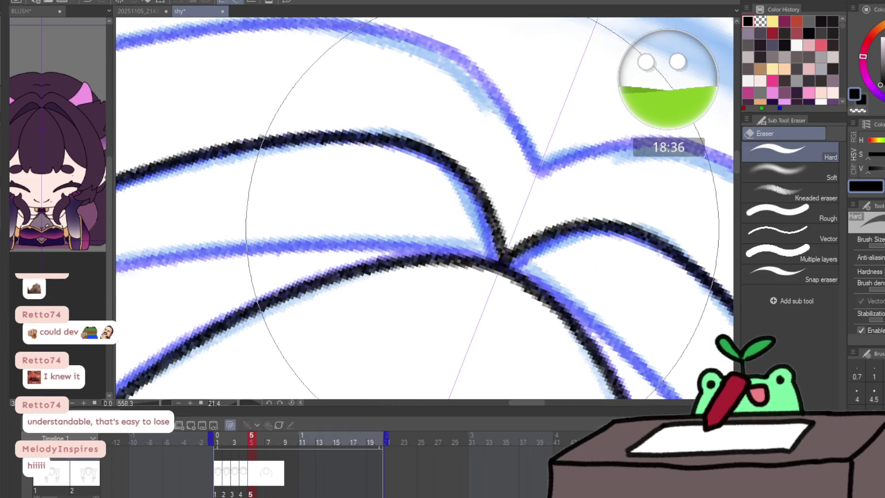
scroll(471, 210, "down", 1)
scroll(484, 210, "up", 1)
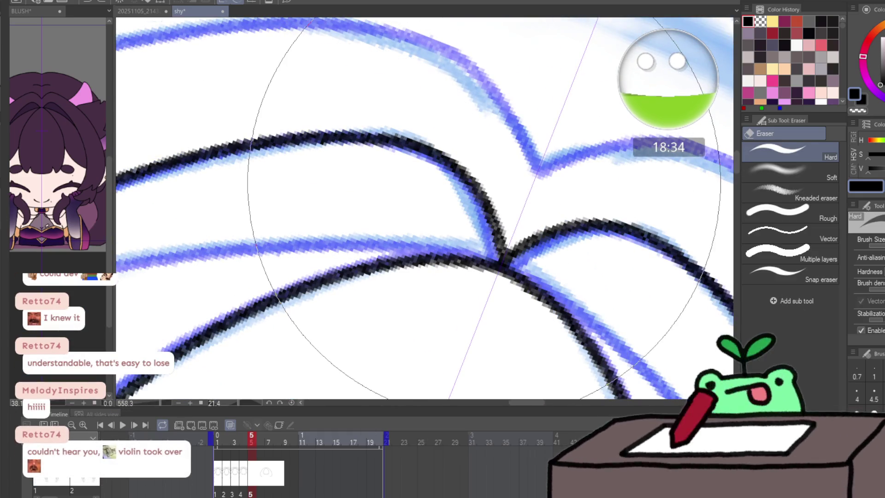
key("bracketleft")
key("bracketleft")
key("bracketleft")
mouse_move(477, 182)
left_mouse_down()
mouse_move(453, 139)
mouse_move(504, 222)
mouse_move(492, 240)
left_mouse_up()
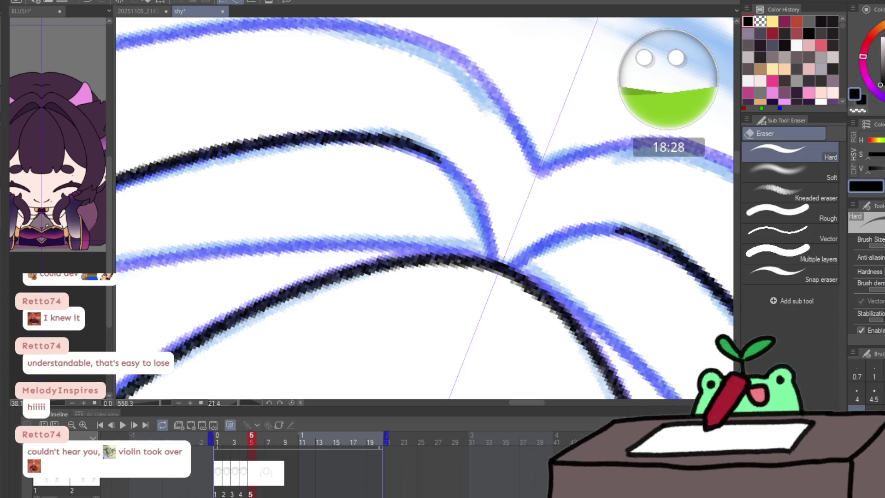
key("p")
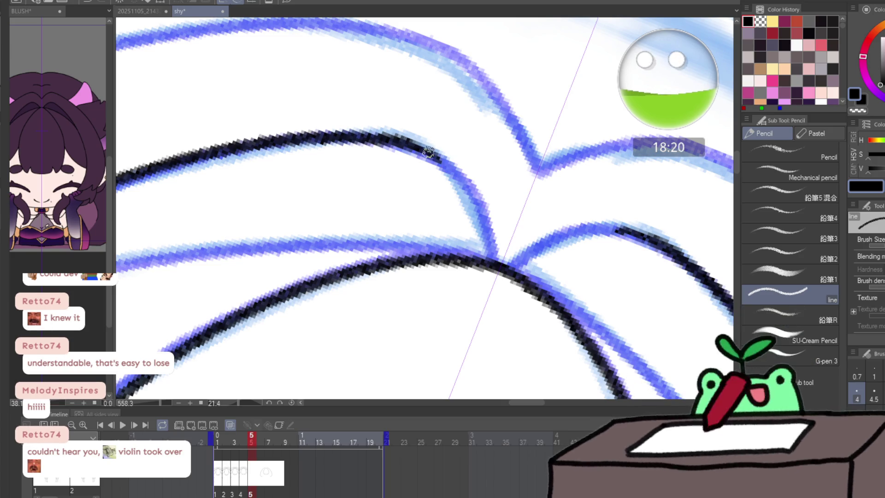
- Redraw the connecting strand at the junction, mirrored on both sides, and straighten the view
left_click_drag(433, 157, 468, 188)
key("ctrl+z")
mouse_move(416, 146)
left_mouse_down()
mouse_move(470, 191)
mouse_move(492, 262)
left_mouse_up()
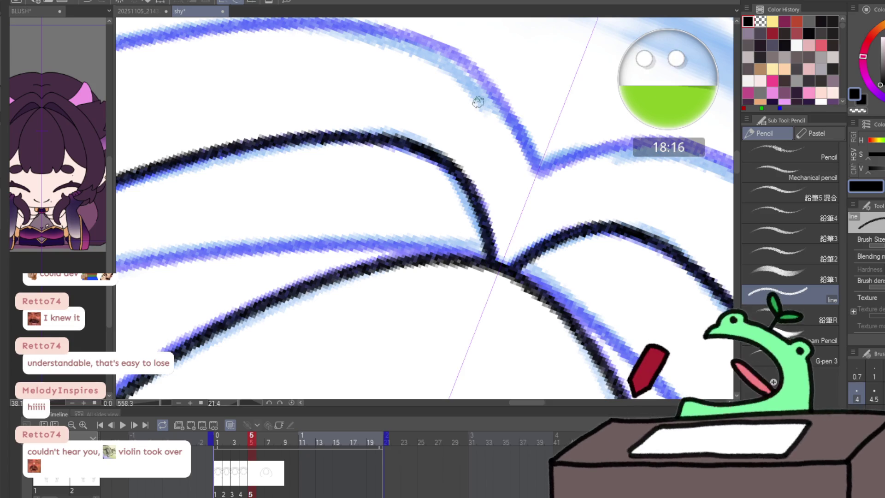
mouse_move(492, 157)
left_mouse_down()
mouse_move(407, 214)
mouse_move(424, 212)
left_mouse_up()
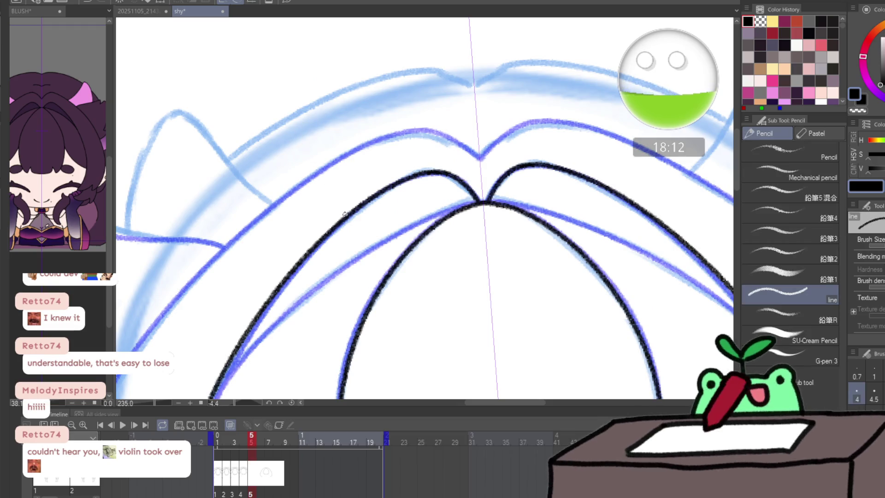
- Ink the mirrored outer hair line from the left side up to the apex, redrawing it until clean
left_click_drag(360, 216, 257, 318)
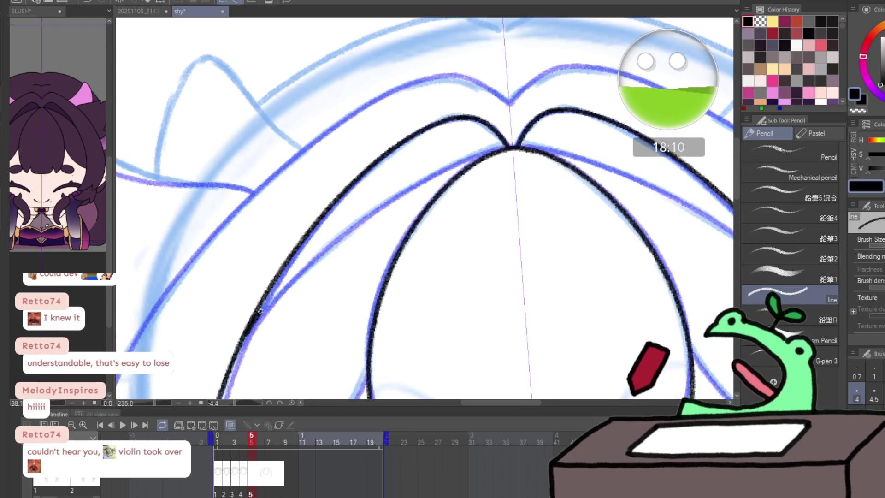
key("ctrl+z")
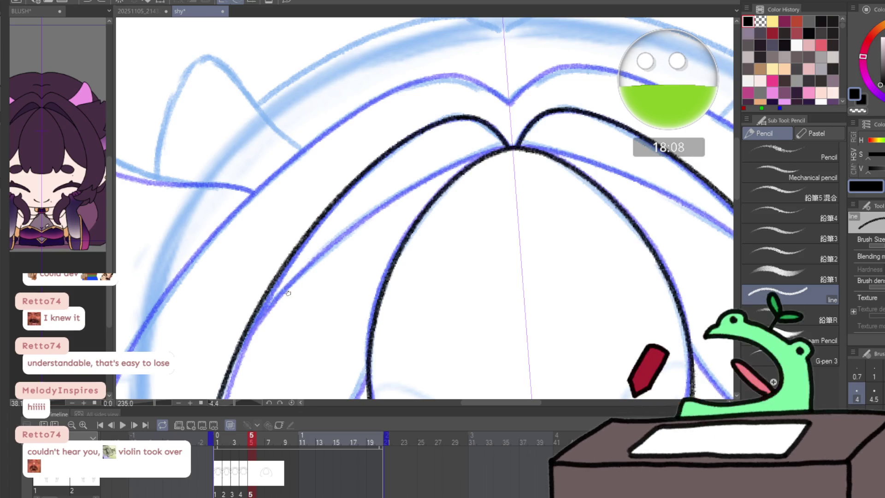
left_click_drag(243, 340, 511, 146)
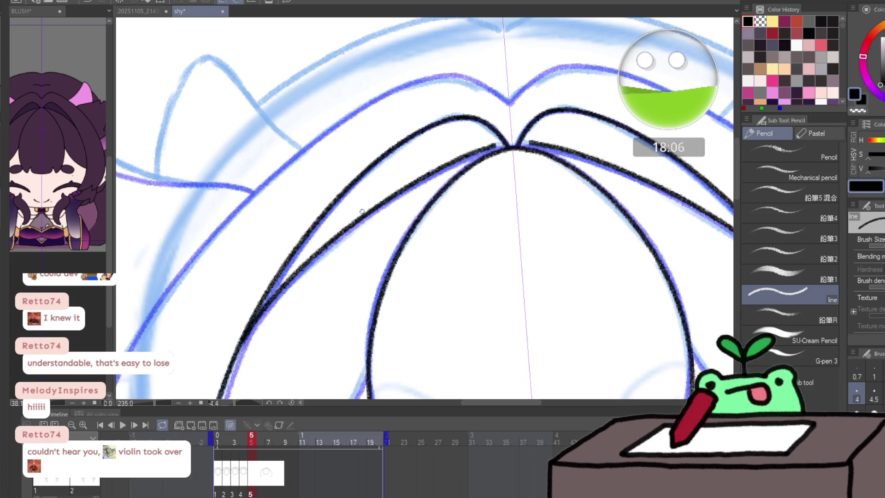
key("ctrl+space")
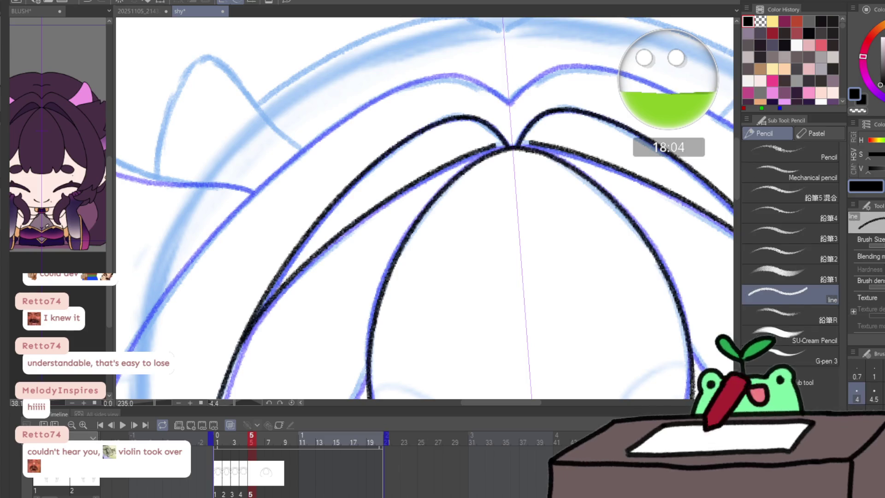
key("ctrl+z")
left_click_drag(242, 342, 418, 181)
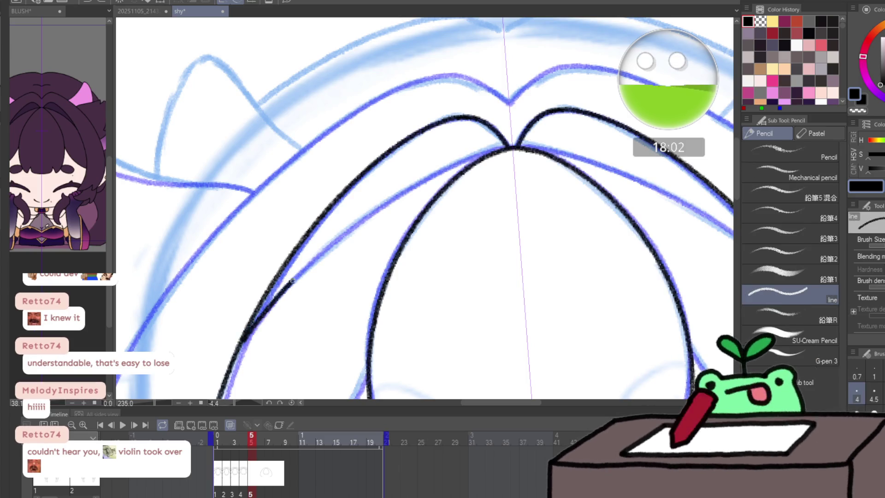
key("ctrl+z")
mouse_move(242, 343)
left_mouse_down()
mouse_move(464, 160)
mouse_move(508, 145)
left_mouse_up()
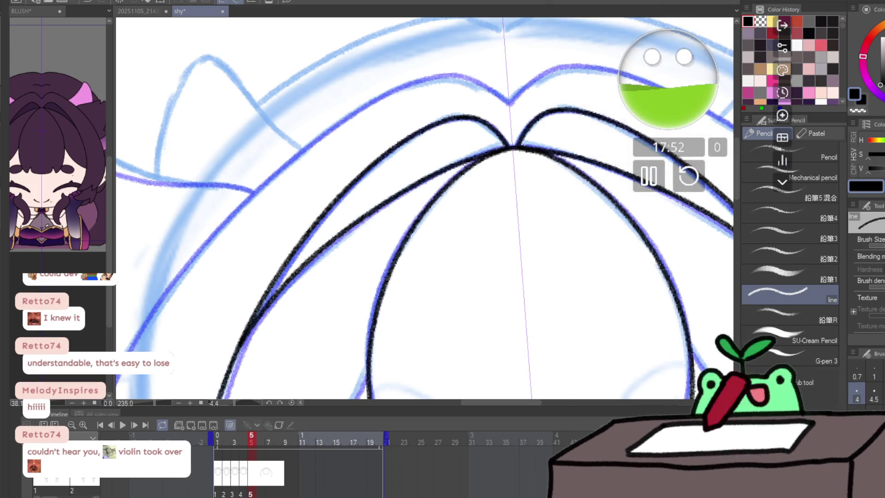
- Add a diagonal hair line and a short hair stroke, tidying with the eraser at closer zoom
left_click_drag(346, 350, 429, 107)
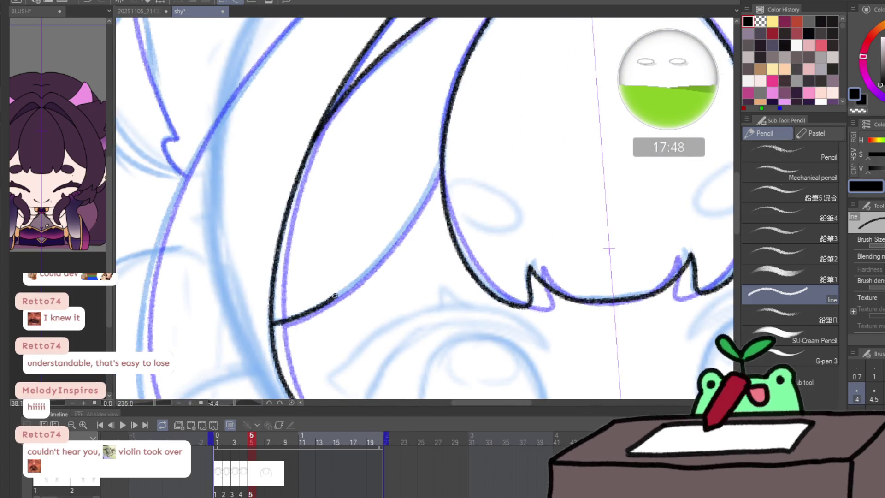
mouse_move(273, 322)
left_mouse_down()
mouse_move(367, 259)
mouse_move(437, 173)
mouse_move(405, 181)
mouse_move(425, 168)
mouse_move(375, 201)
left_mouse_up()
left_click(405, 180)
key("p")
left_click_drag(213, 313, 221, 325)
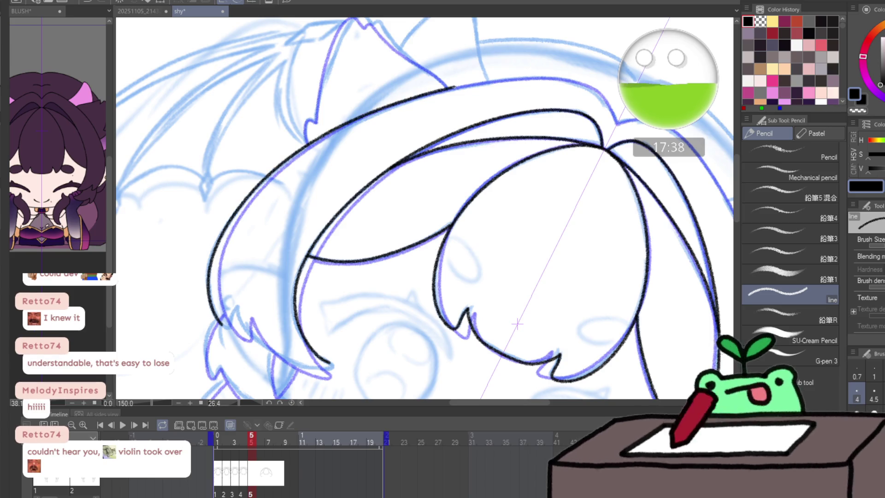
mouse_move(669, 105)
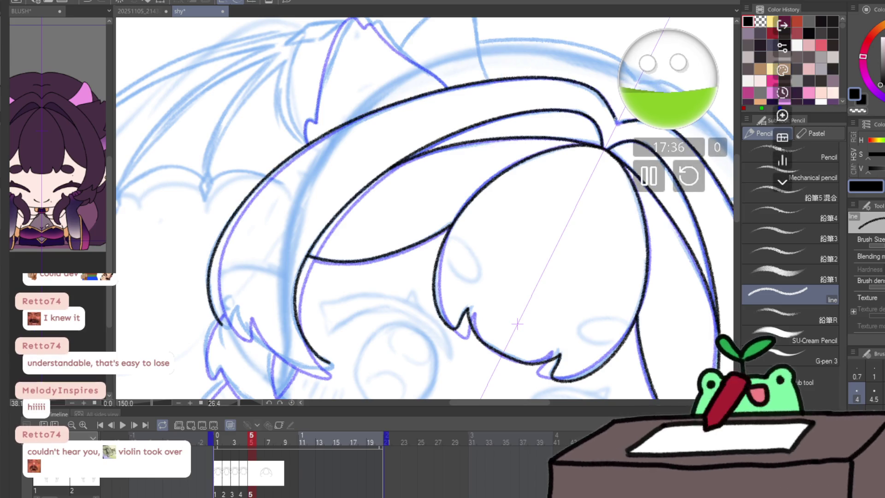
key("ctrl+space")
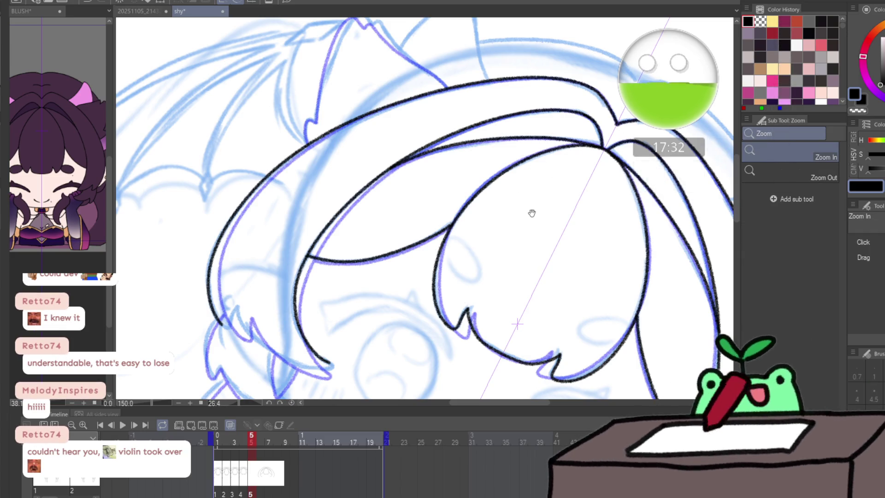
scroll(315, 280, "up", 2)
scroll(437, 209, "up", 2)
key("e")
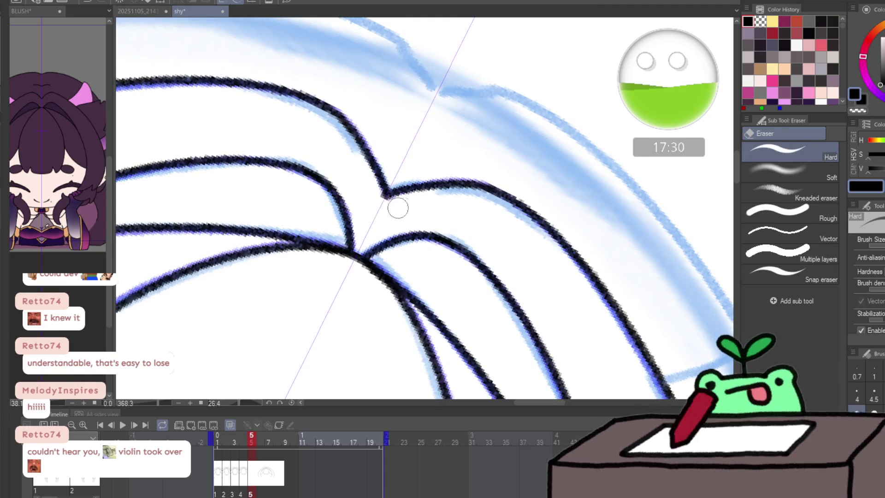
key("ctrl+space")
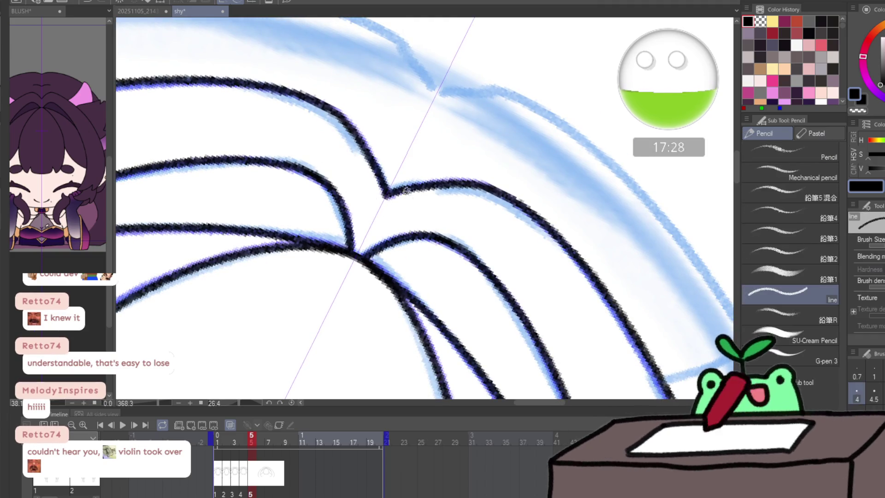
scroll(279, 226, "down", 3)
scroll(279, 226, "up", 2)
scroll(279, 226, "up", 2)
key("p")
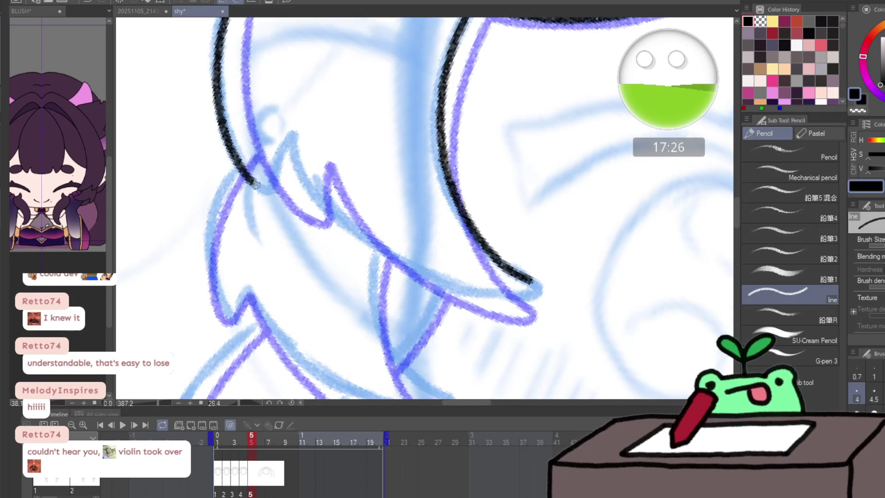
- Ink the lock's peak and its left contour ending in a hook, then a stroke up the sketch line
mouse_move(257, 185)
left_mouse_down()
mouse_move(291, 135)
mouse_move(301, 162)
mouse_move(365, 240)
mouse_move(461, 291)
left_mouse_up()
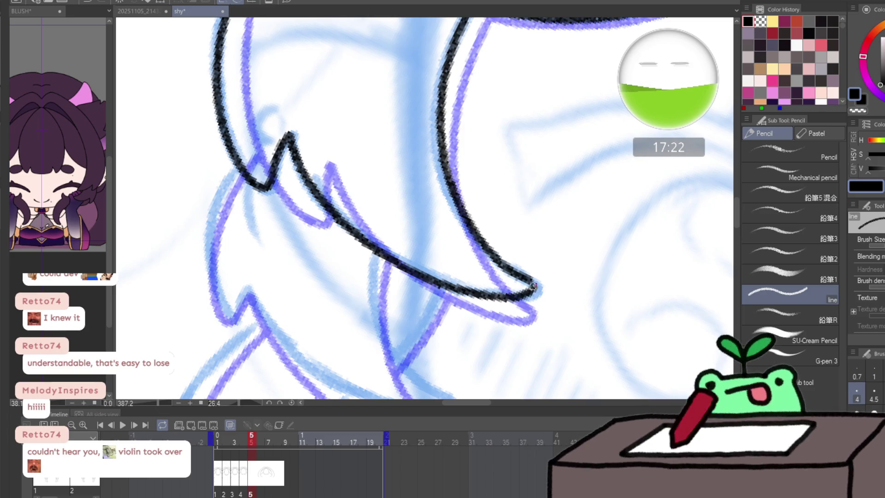
left_click_drag(396, 238, 346, 102)
mouse_move(269, 81)
left_mouse_down()
mouse_move(251, 114)
mouse_move(256, 203)
left_mouse_up()
key("ctrl+z")
mouse_move(268, 74)
left_mouse_down()
mouse_move(248, 156)
mouse_move(261, 231)
mouse_move(280, 220)
mouse_move(371, 294)
left_mouse_up()
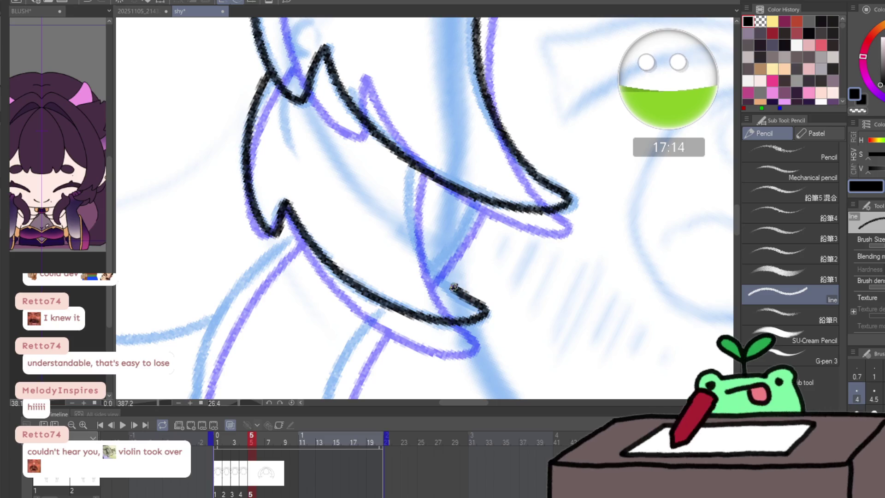
mouse_move(454, 287)
left_mouse_down()
mouse_move(414, 166)
mouse_move(400, 269)
left_mouse_up()
key("ctrl+space")
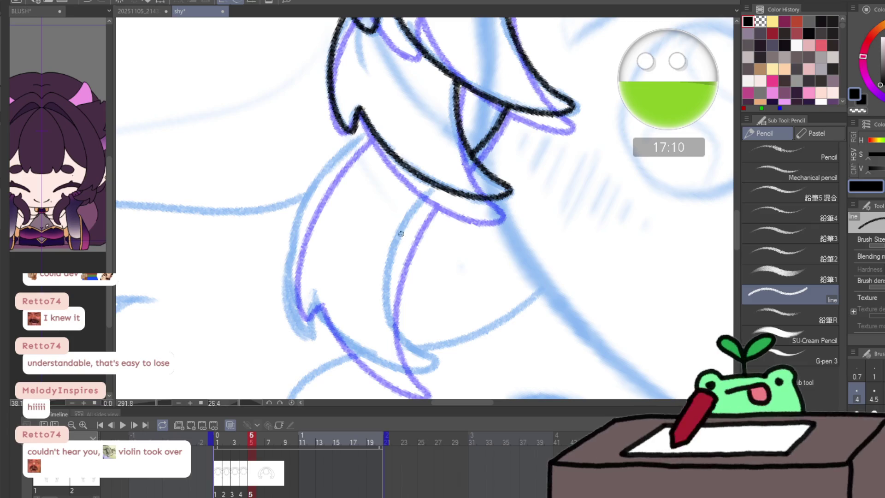
- Close the lock with the contour below the hook and the lower strand tip, checking neighbouring frames
mouse_move(432, 185)
left_mouse_down()
mouse_move(410, 216)
mouse_move(387, 287)
mouse_move(418, 351)
left_mouse_up()
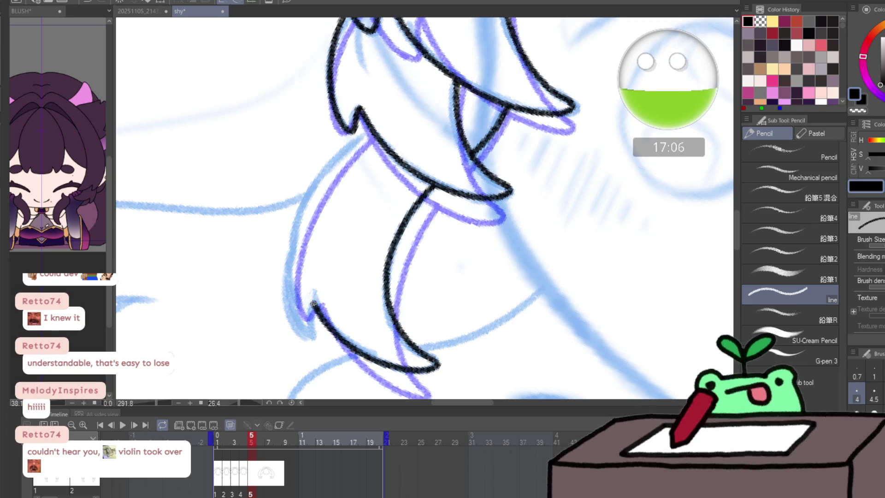
mouse_move(313, 304)
left_mouse_down()
mouse_move(304, 337)
mouse_move(288, 297)
mouse_move(316, 182)
left_mouse_up()
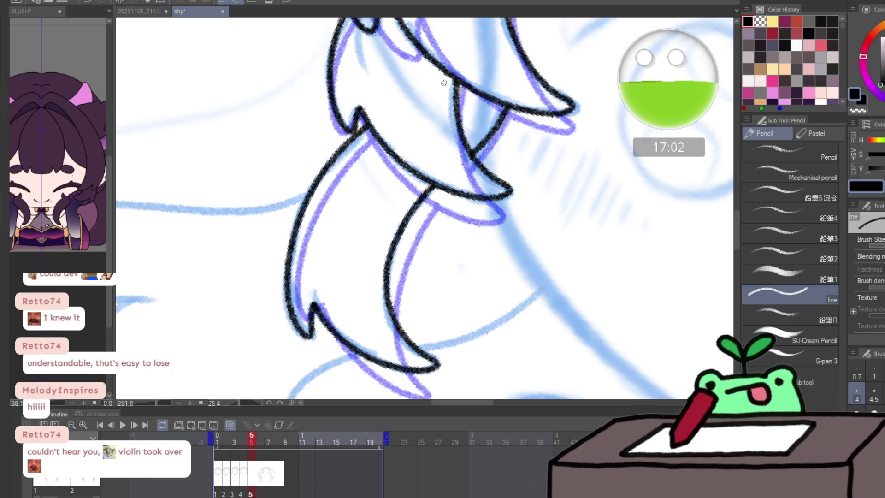
key("Right")
key("Left")
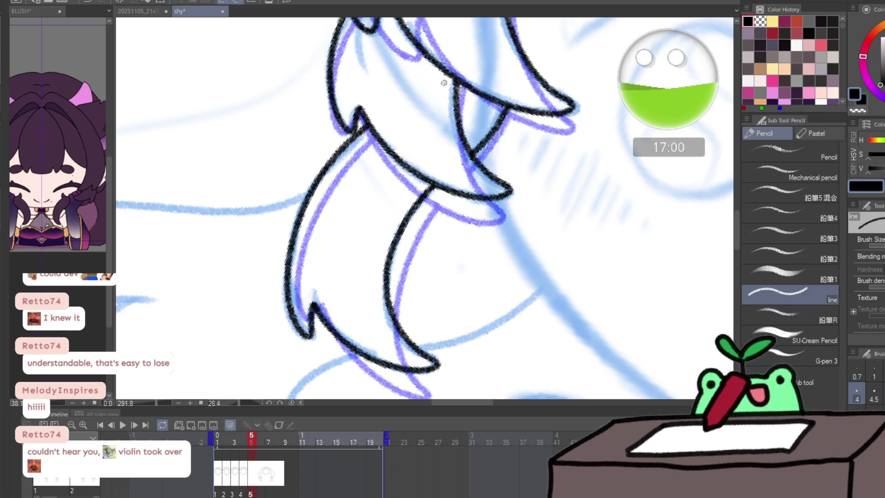
mouse_move(475, 95)
left_mouse_down()
mouse_move(553, 328)
mouse_move(524, 69)
mouse_move(464, 340)
mouse_move(239, 361)
left_mouse_up()
left_click_drag(376, 126, 327, 244)
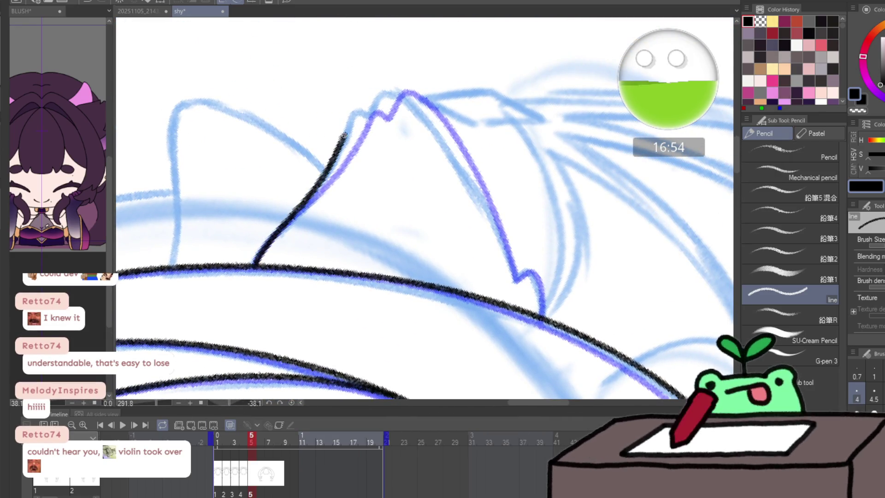
- Finish the tuft's top extension and hooked right end, then add animation frame 6
mouse_move(357, 111)
left_mouse_down()
mouse_move(373, 114)
mouse_move(380, 91)
left_mouse_up()
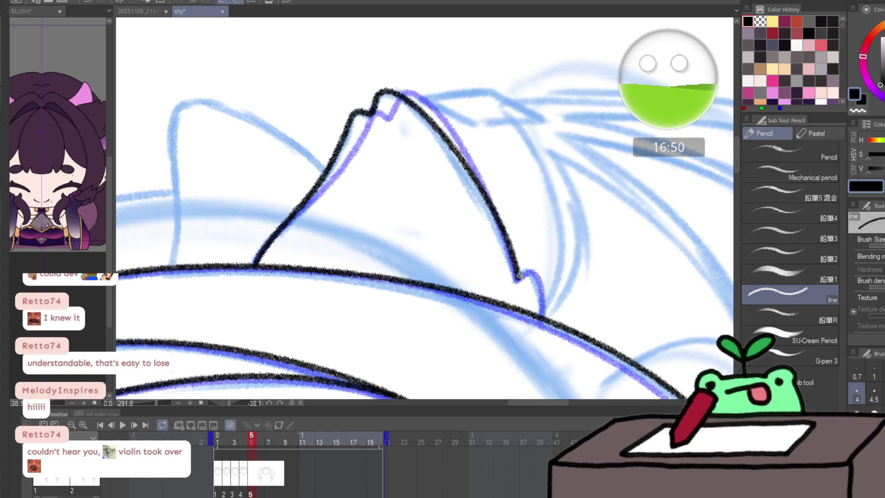
mouse_move(517, 278)
left_mouse_down()
mouse_move(531, 271)
mouse_move(543, 312)
left_mouse_up()
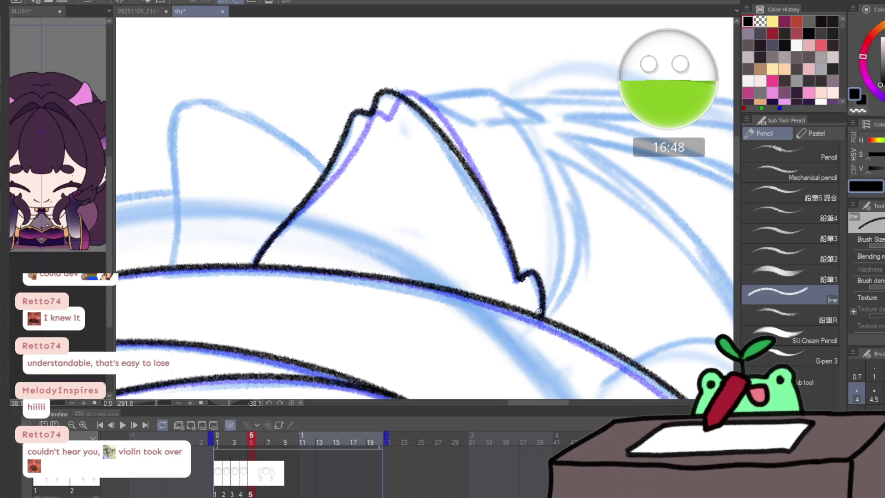
key("ctrl+shift+n")
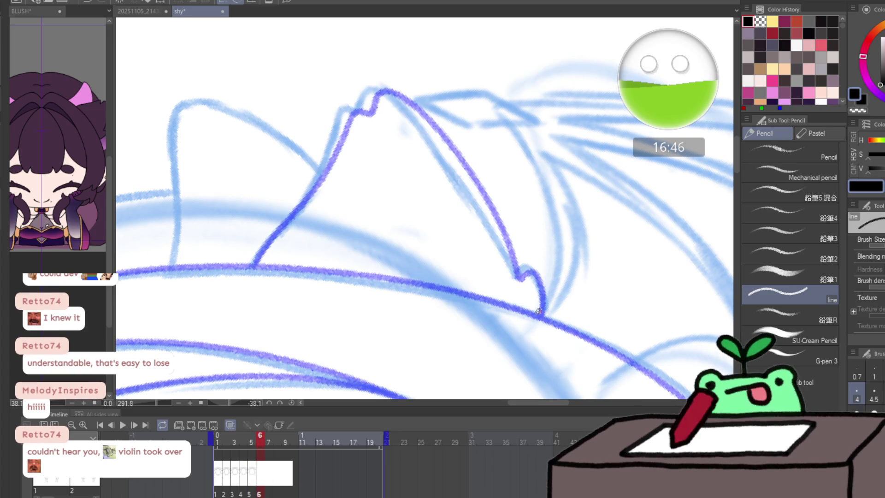
- Rotate the canvas upright and attempt the mirrored head-line stroke, undoing two misses
left_click_drag(332, 243, 444, 101)
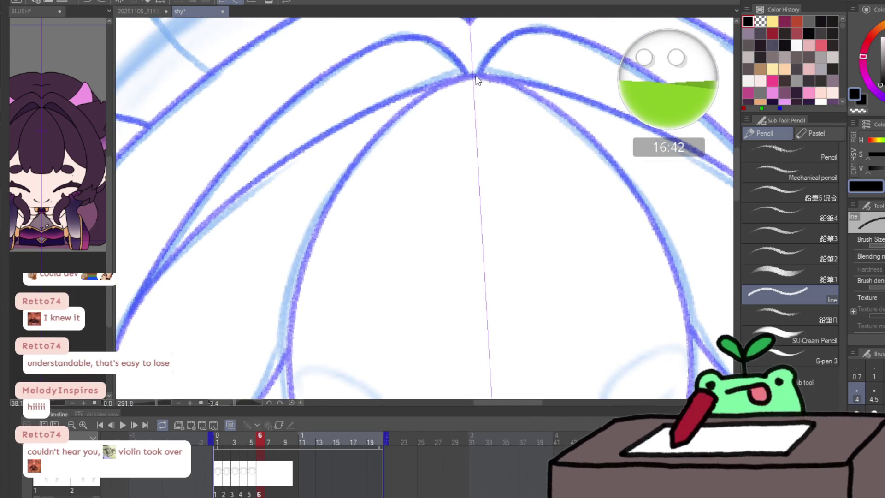
mouse_move(346, 148)
left_mouse_down()
mouse_move(361, 194)
mouse_move(377, 158)
mouse_move(312, 139)
left_mouse_up()
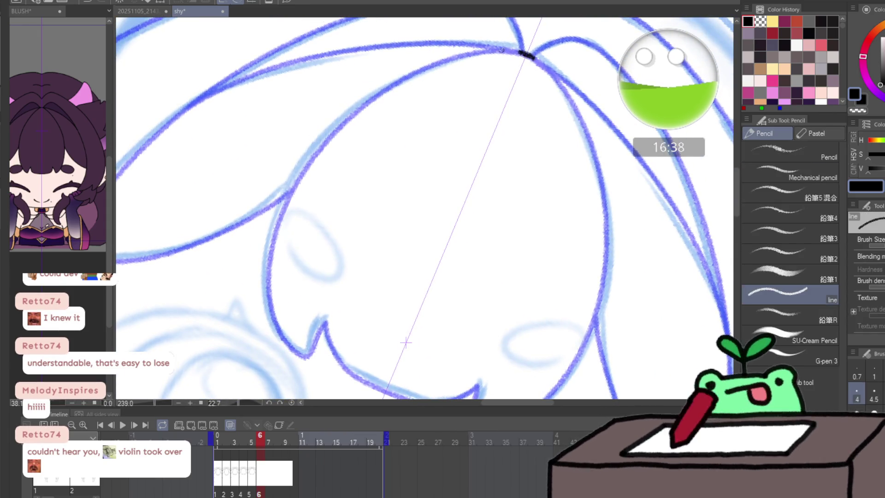
left_click_drag(524, 53, 401, 83)
key("ctrl+z")
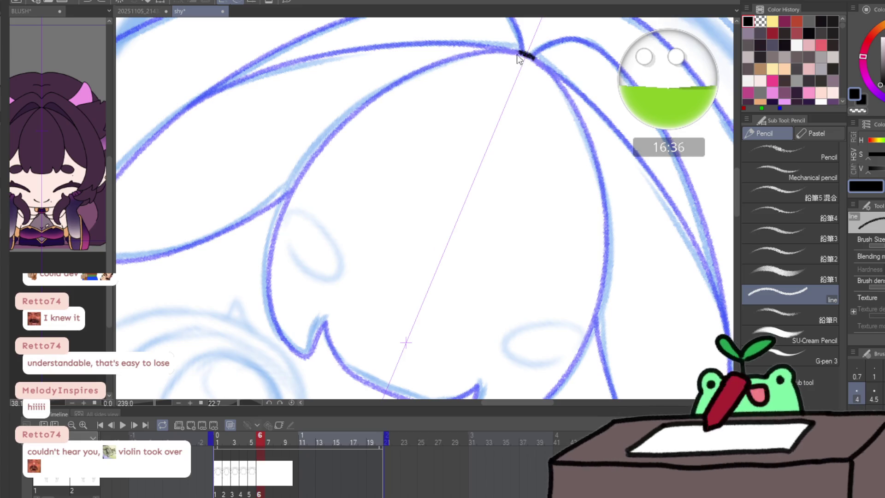
left_click_drag(512, 53, 326, 142)
key("ctrl+z")
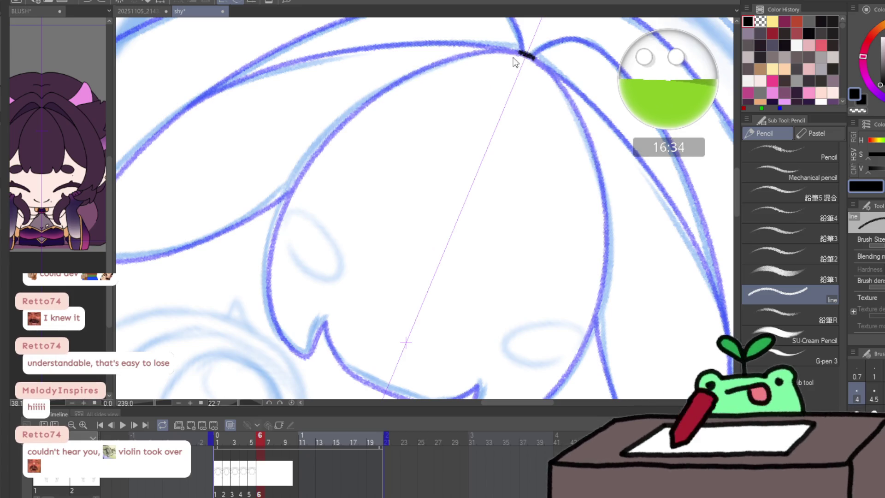
- Ink the mirrored bang outline down to its pointed tip and zoom out over the hair
mouse_move(524, 53)
left_mouse_down()
mouse_move(470, 53)
mouse_move(377, 90)
mouse_move(290, 180)
mouse_move(264, 270)
left_mouse_up()
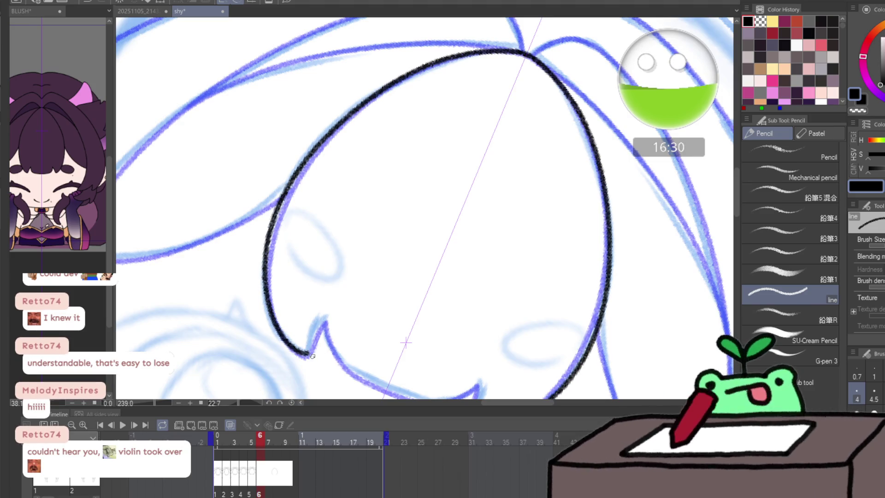
mouse_move(310, 346)
left_mouse_down()
mouse_move(318, 324)
mouse_move(356, 374)
left_mouse_up()
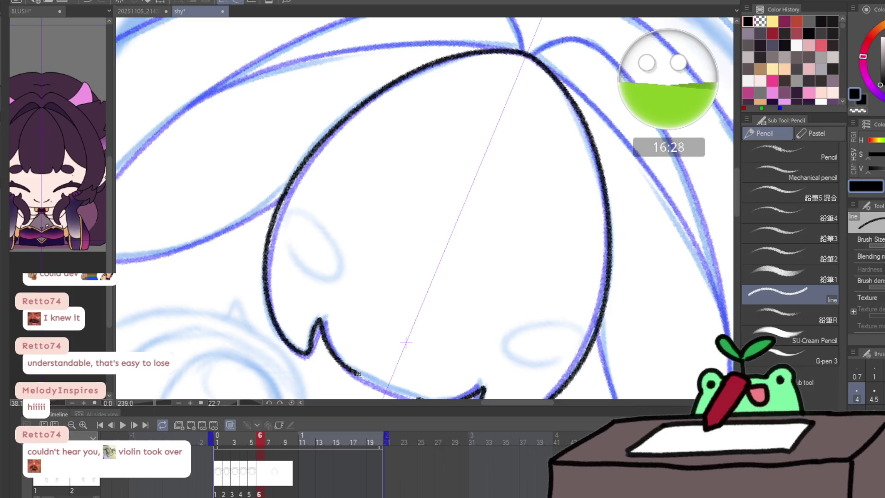
left_click_drag(477, 235, 638, 234)
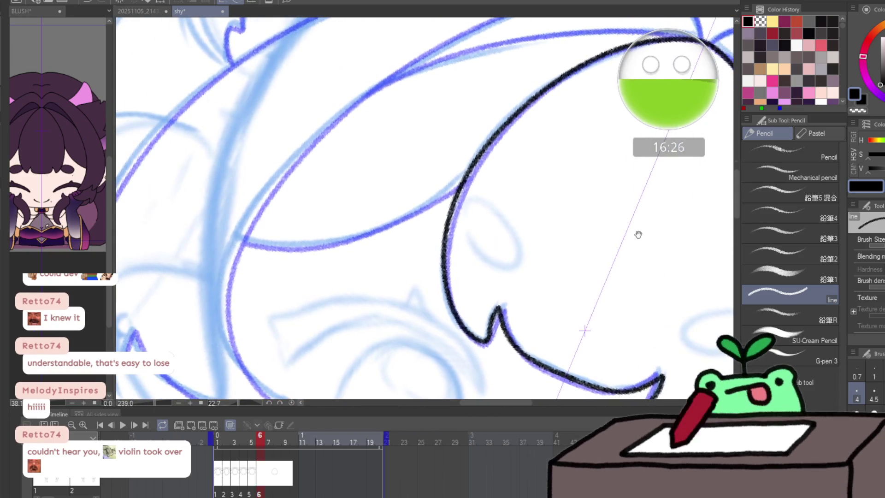
left_click_drag(533, 220, 543, 214)
mouse_move(373, 221)
left_mouse_down()
mouse_move(284, 325)
mouse_move(268, 236)
left_mouse_up()
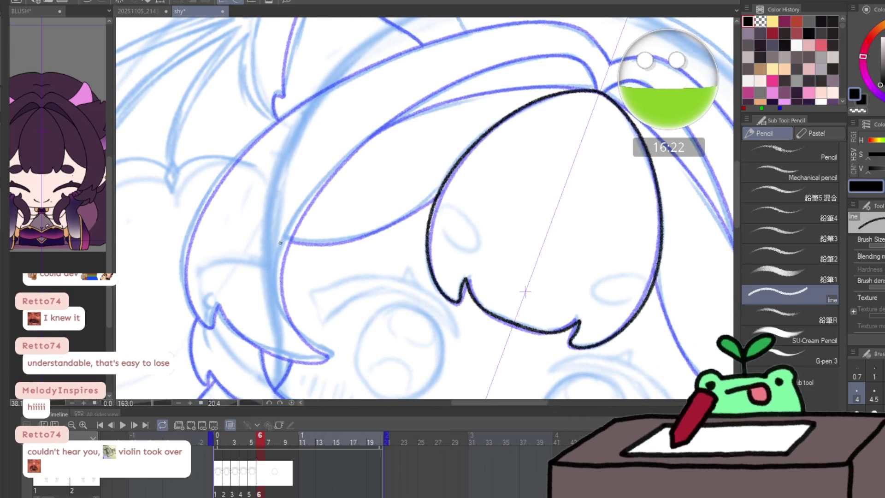
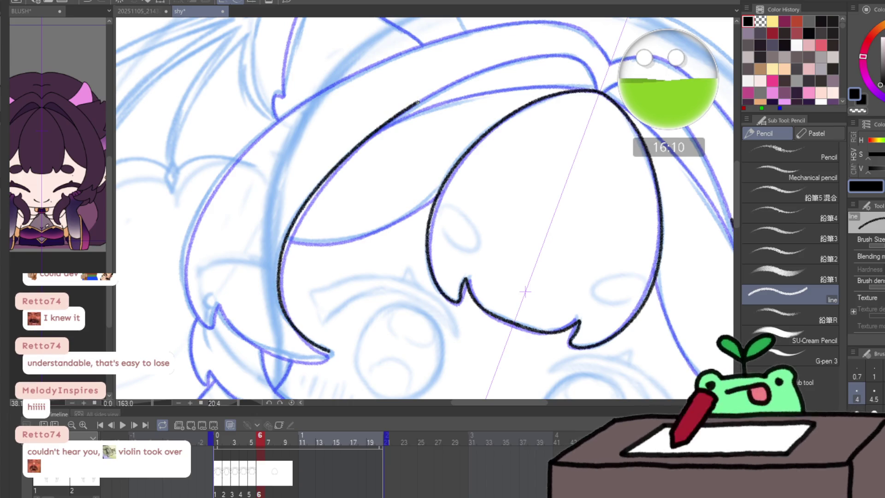
- Extend the black outline along the bangs and move the view to another part of the hair
mouse_move(418, 103)
left_mouse_down()
mouse_move(525, 59)
mouse_move(590, 65)
mouse_move(389, 123)
left_mouse_up()
scroll(390, 122, "up", 1)
scroll(350, 85, "up", 1)
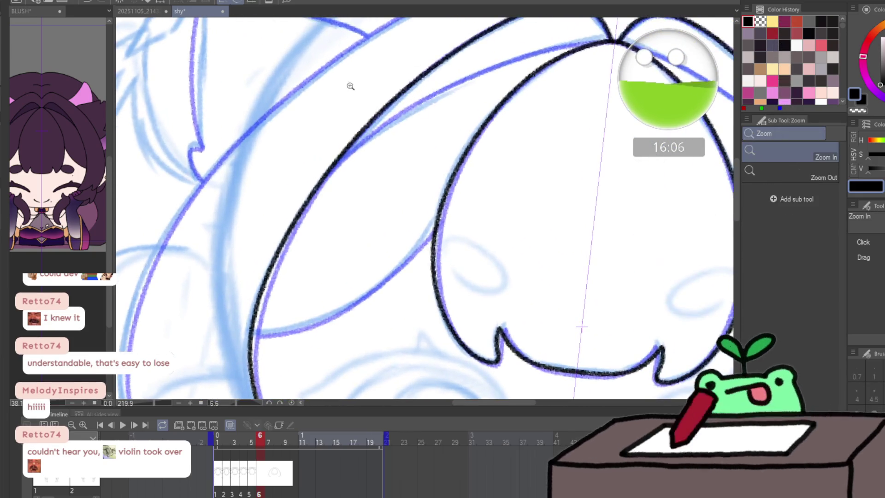
mouse_move(350, 86)
left_mouse_down()
mouse_move(353, 153)
mouse_move(327, 179)
mouse_move(546, 72)
left_mouse_up()
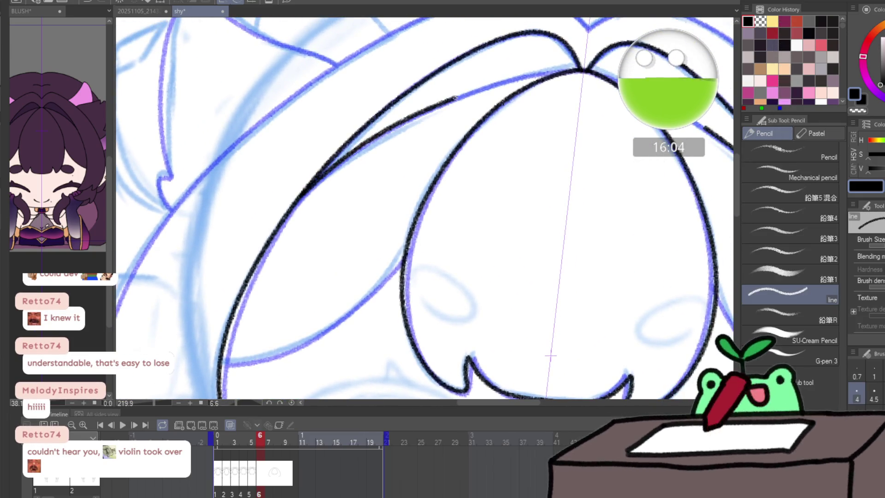
left_click_drag(345, 261, 339, 227)
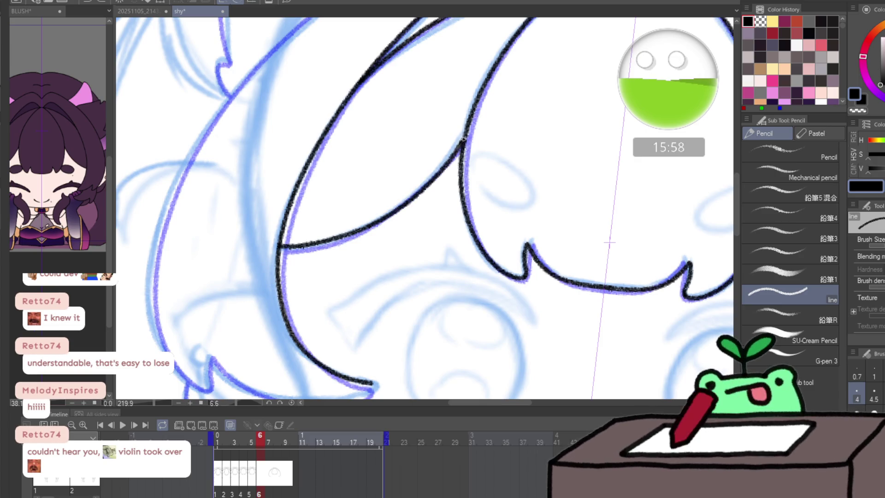
- Ink a pointed hair tip on the left, then zoom back out over the whole fringe
mouse_move(463, 139)
left_mouse_down()
mouse_move(381, 192)
mouse_move(494, 198)
mouse_move(439, 260)
mouse_move(375, 199)
left_mouse_up()
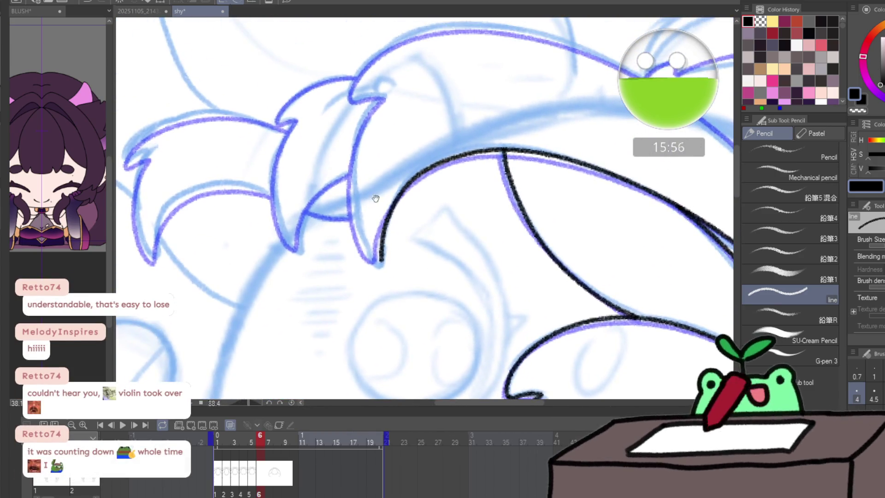
mouse_move(381, 97)
left_mouse_down()
mouse_move(353, 196)
mouse_move(366, 246)
left_mouse_up()
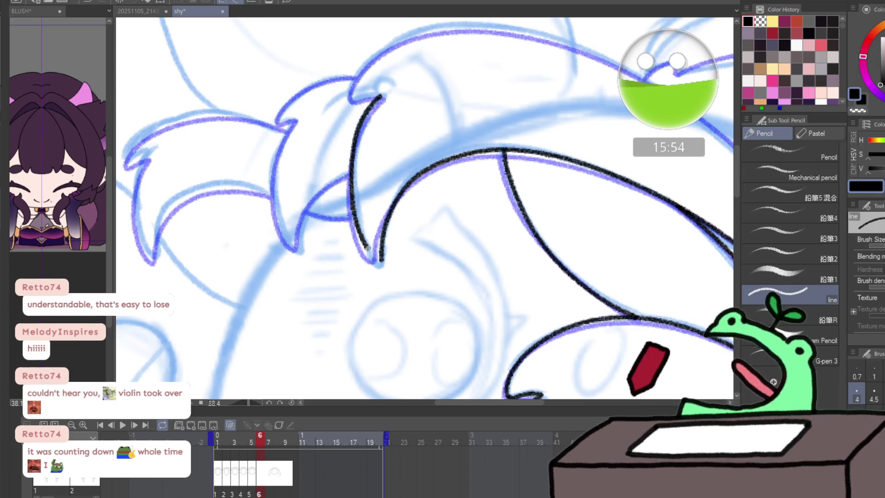
mouse_move(450, 88)
left_mouse_down()
mouse_move(344, 87)
mouse_move(297, 257)
mouse_move(362, 173)
mouse_move(419, 200)
mouse_move(450, 154)
mouse_move(399, 204)
mouse_move(327, 211)
left_mouse_up()
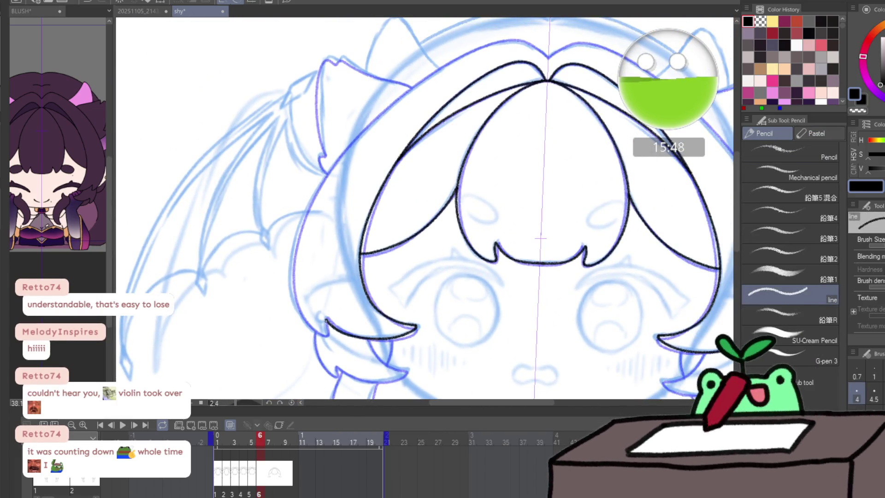
- Ink the left hair tip and trace the outer left outline up to the head top, retrying twice
left_click_drag(323, 333, 331, 339)
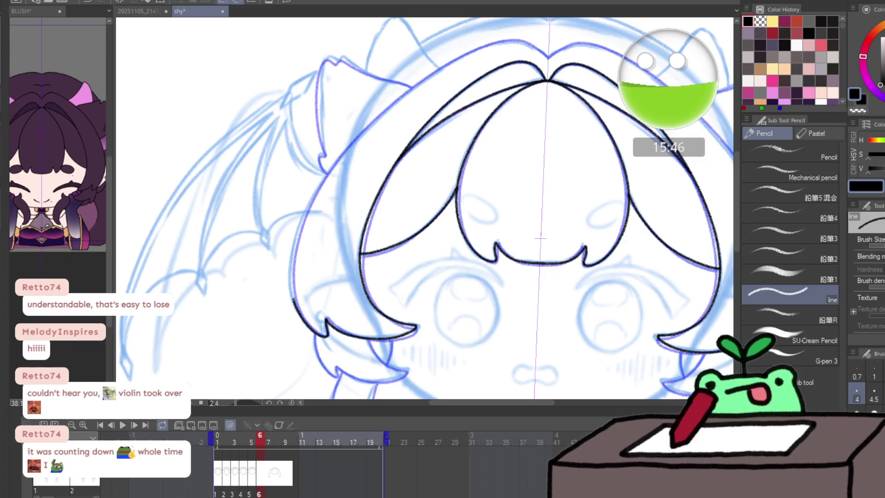
left_click_drag(296, 232, 491, 41)
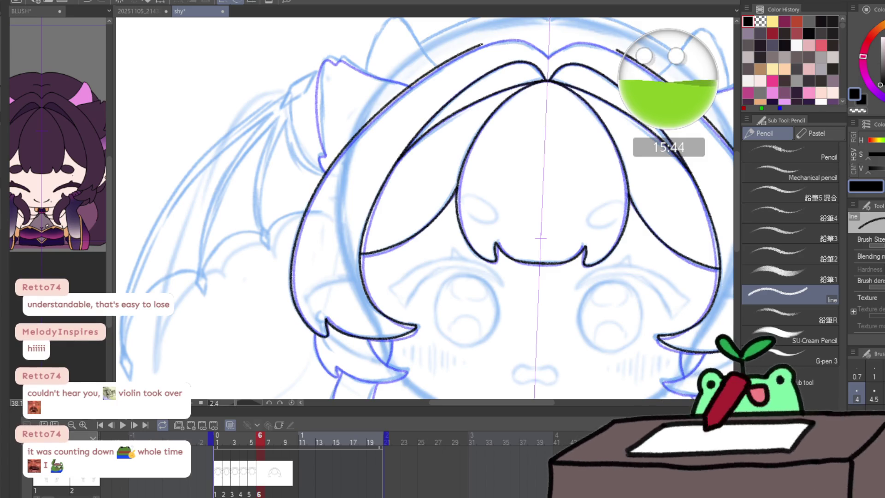
key("ctrl+z")
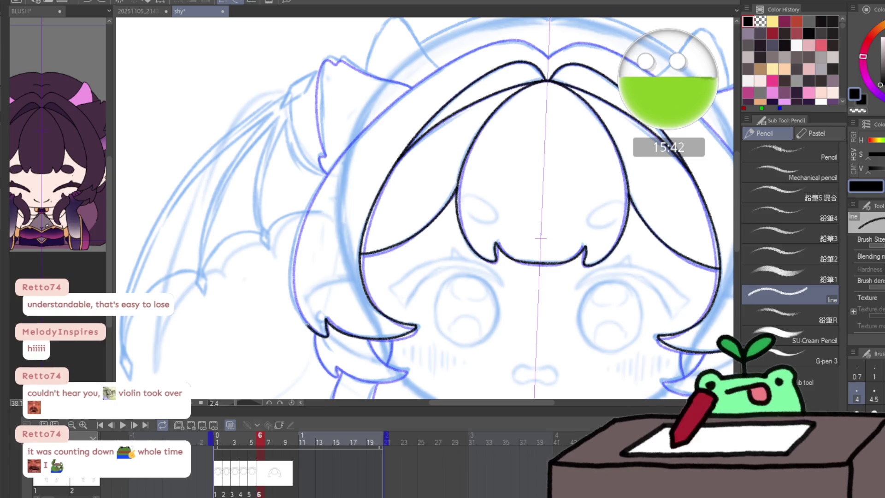
left_click_drag(291, 272, 411, 85)
key("ctrl+z")
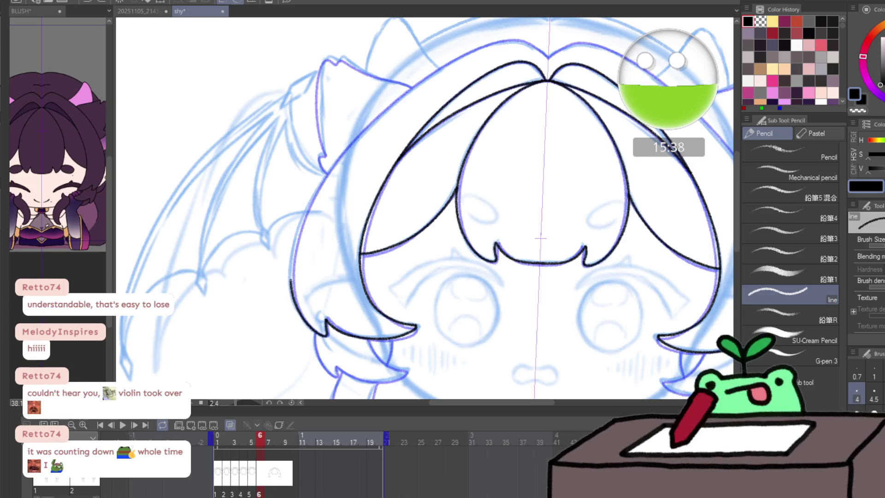
mouse_move(306, 212)
left_mouse_down()
mouse_move(360, 131)
mouse_move(423, 76)
mouse_move(476, 47)
left_mouse_up()
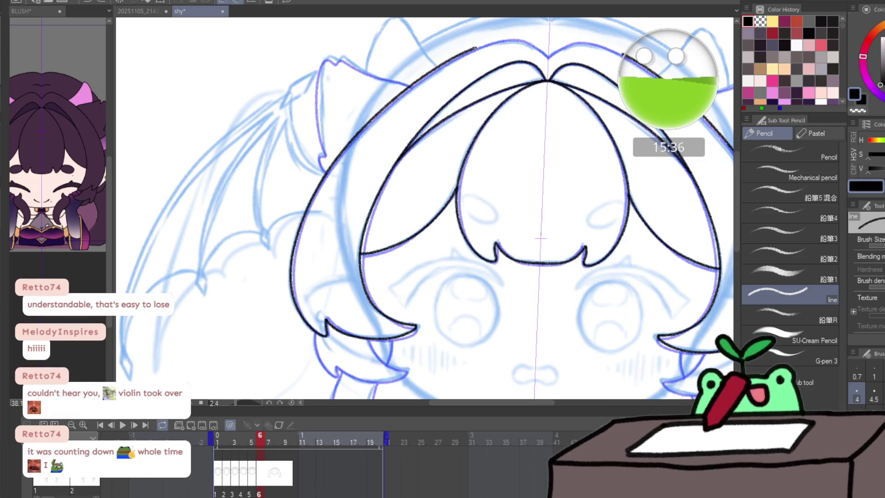
- Zoom in on the bangs, discard the outline and retry it downward from the head top
key("z")
left_click(360, 167)
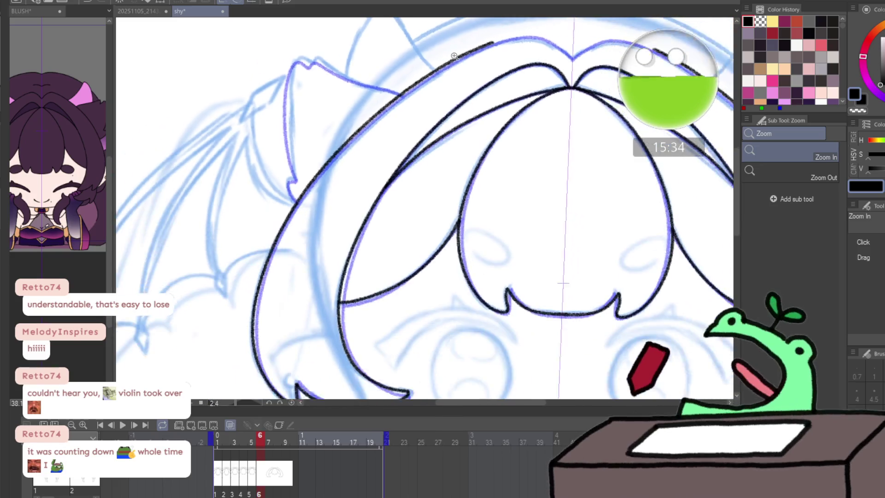
key("p")
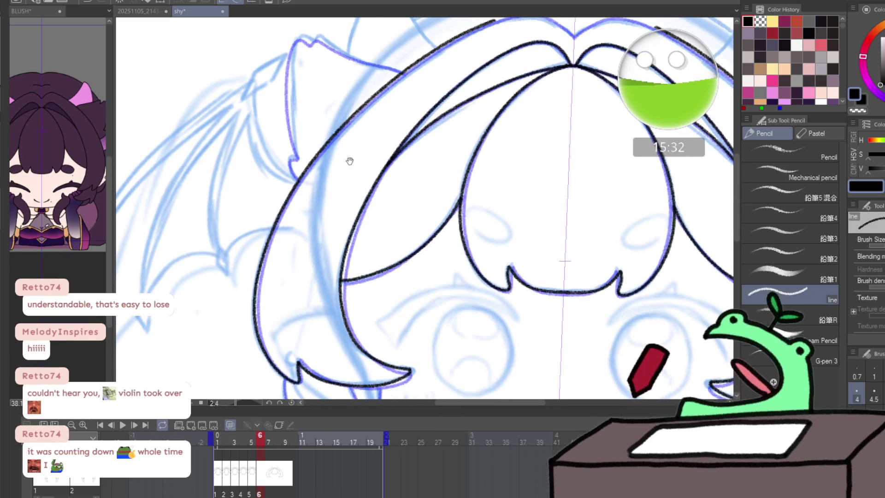
scroll(349, 158, "down", 1)
key("ctrl+z")
left_click_drag(440, 51, 307, 173)
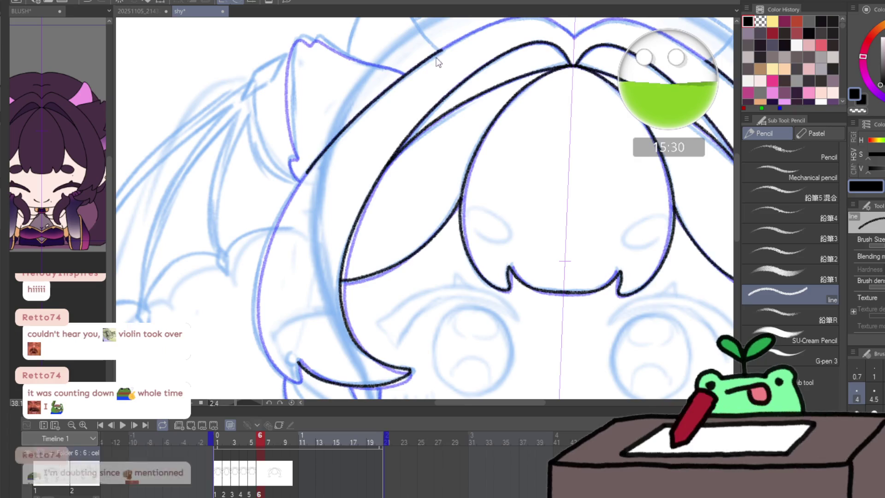
key("ctrl+z")
- Redo the stroke until a clean outer left outline runs from the tip to the top
mouse_move(440, 50)
left_mouse_down()
mouse_move(354, 118)
mouse_move(266, 235)
left_mouse_up()
key("ctrl+z")
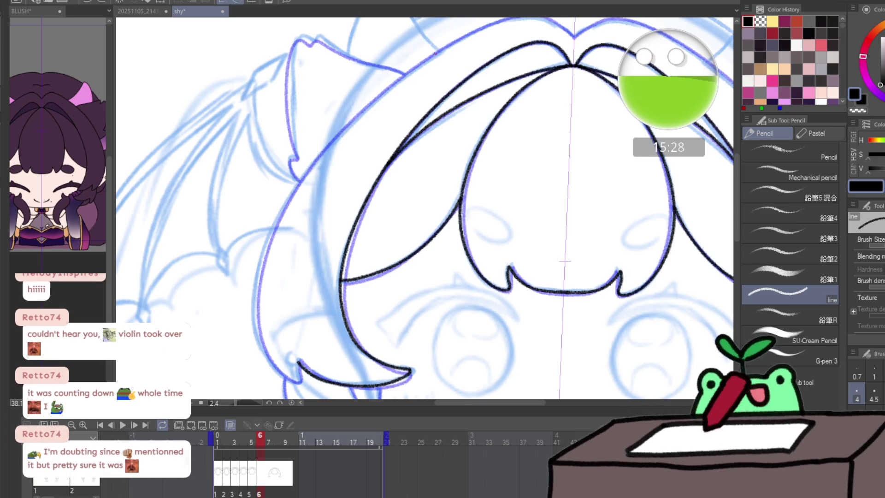
left_click_drag(406, 71, 309, 167)
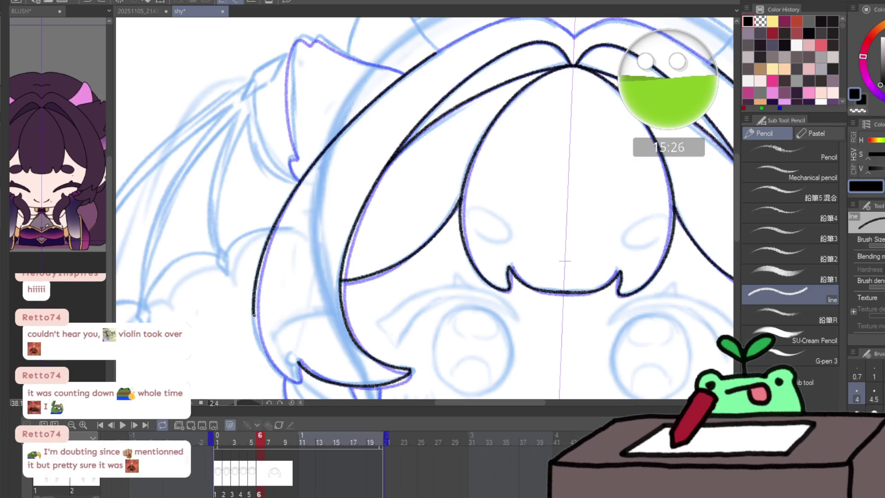
key("ctrl+z")
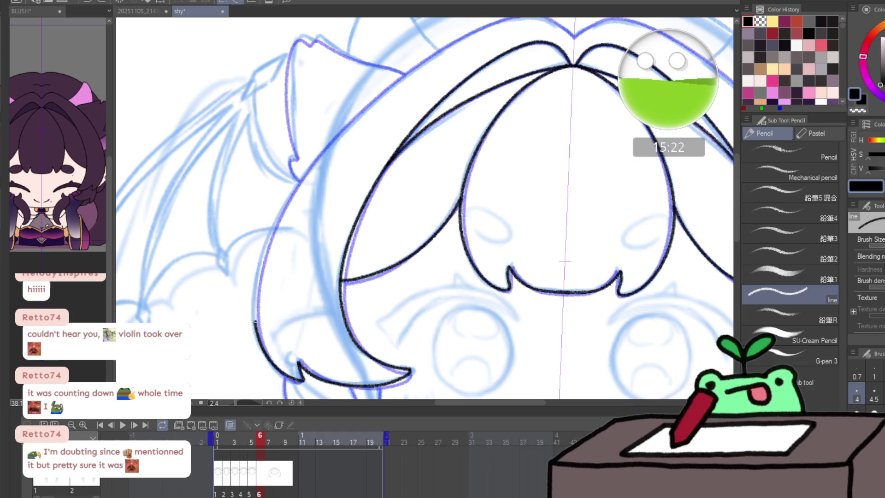
mouse_move(270, 239)
left_mouse_down()
mouse_move(322, 154)
mouse_move(407, 71)
mouse_move(473, 35)
left_mouse_up()
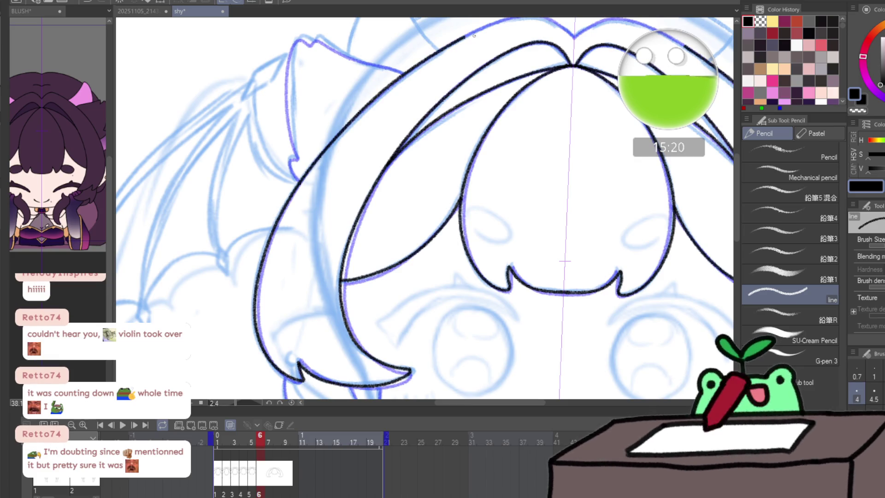
mouse_move(451, 84)
left_mouse_down()
mouse_move(345, 139)
mouse_move(395, 69)
left_mouse_up()
scroll(417, 69, "up", 2)
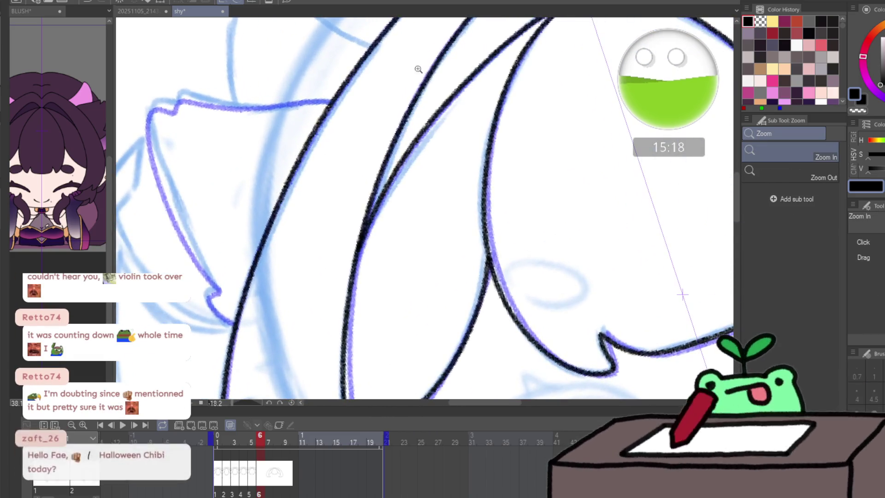
scroll(381, 103, "up", 1)
scroll(380, 102, "down", 2)
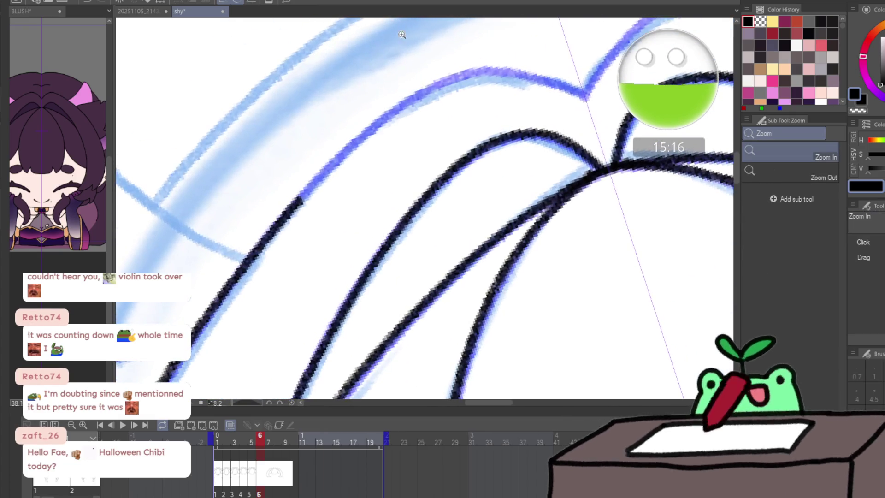
scroll(359, 97, "up", 1)
scroll(357, 135, "up", 1)
scroll(300, 240, "up", 1)
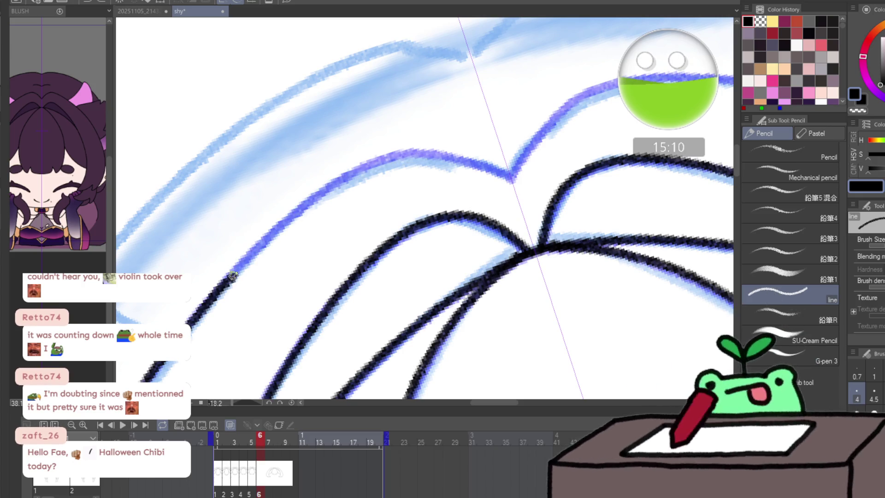
- Trace the hair top toward the V notch and outline the ear ridge and its right edge, redrawing once
mouse_move(232, 275)
left_mouse_down()
mouse_move(319, 191)
mouse_move(406, 153)
mouse_move(460, 161)
mouse_move(531, 149)
left_mouse_up()
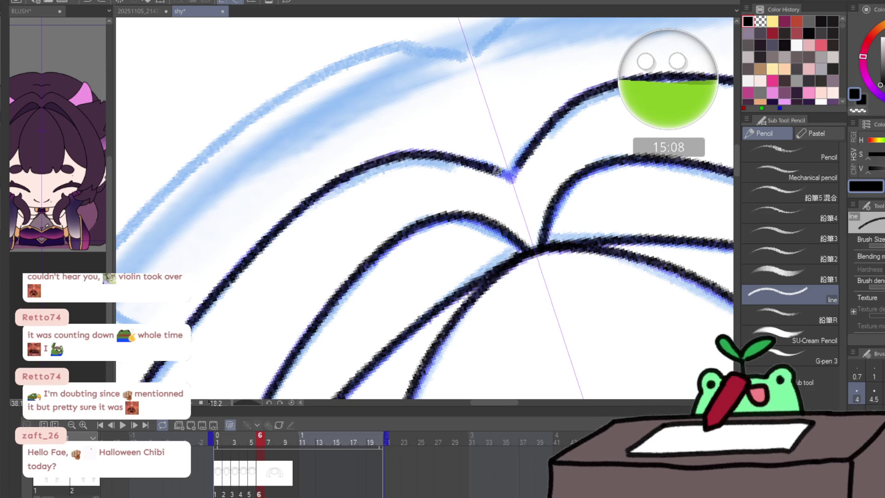
scroll(518, 176, "down", 4)
scroll(635, 208, "up", 3)
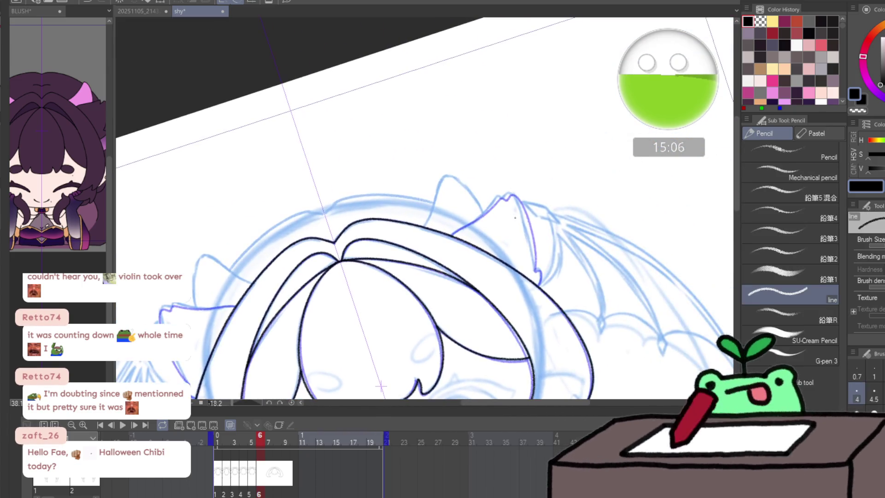
scroll(521, 221, "up", 3)
left_click_drag(373, 241, 475, 166)
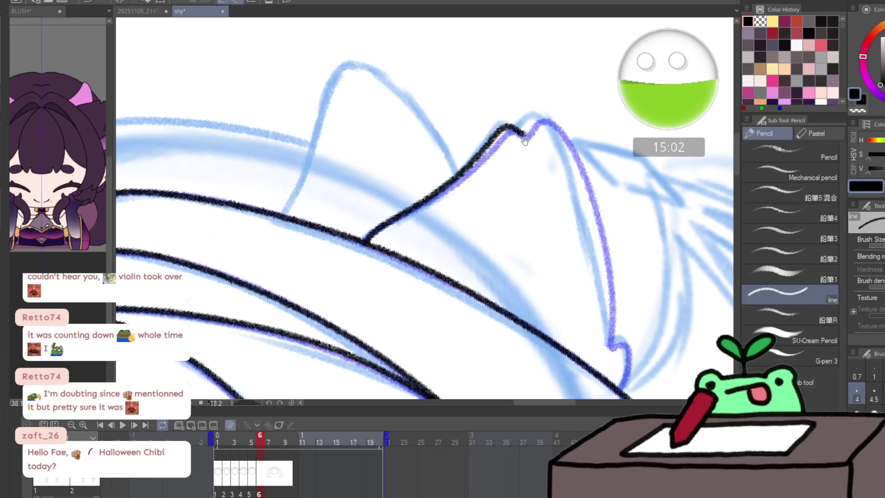
mouse_move(530, 131)
left_mouse_down()
mouse_move(423, 96)
mouse_move(448, 84)
left_mouse_up()
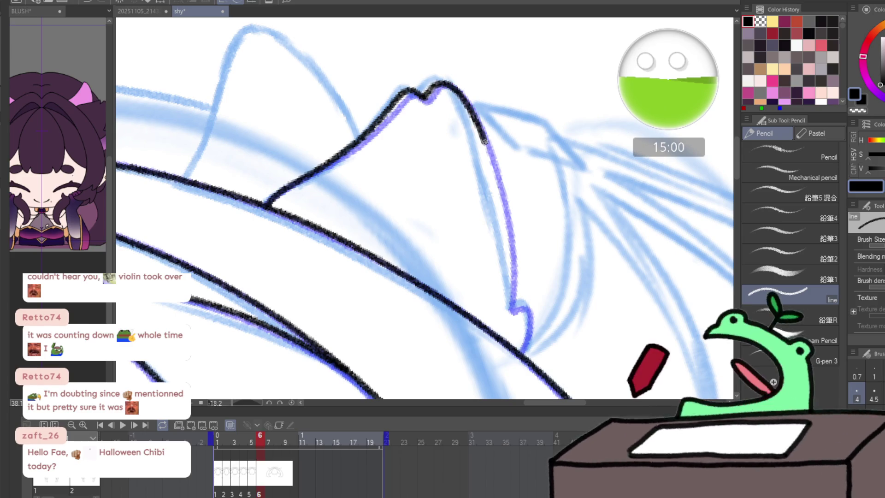
key("ctrl+z")
key("ctrl+z")
mouse_move(268, 204)
left_mouse_down()
mouse_move(374, 139)
mouse_move(419, 89)
mouse_move(442, 82)
mouse_move(482, 155)
mouse_move(499, 228)
left_mouse_up()
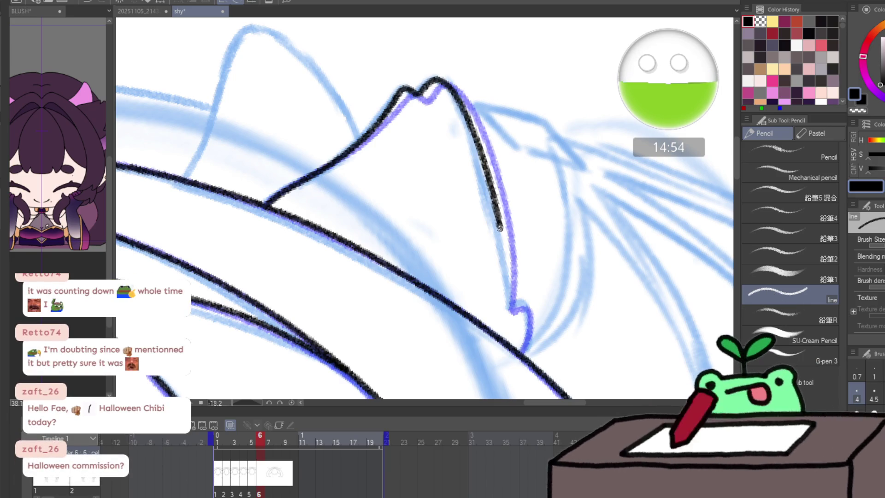
left_click_drag(508, 287, 524, 351)
key("slash")
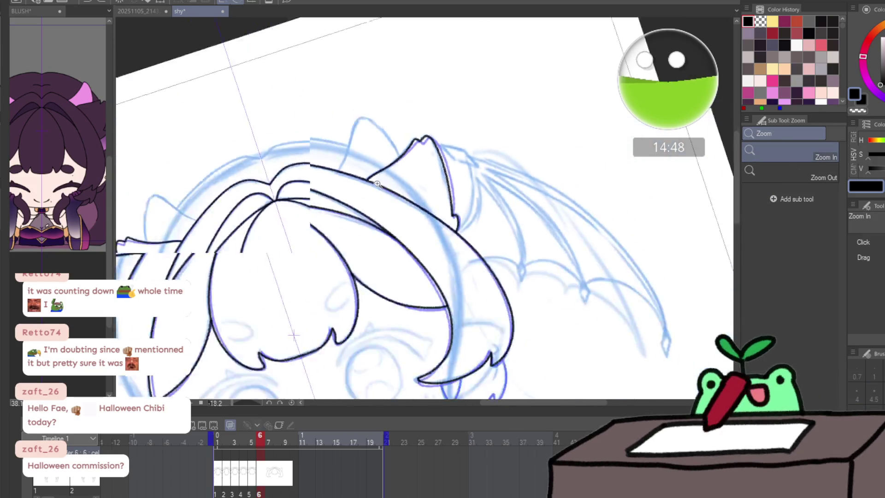
scroll(428, 322, "down", 5)
scroll(428, 322, "up", 3)
scroll(372, 326, "up", 3)
- Ink the inner hair strand line, then flip to the frame 5 cel and back to compare
key("p")
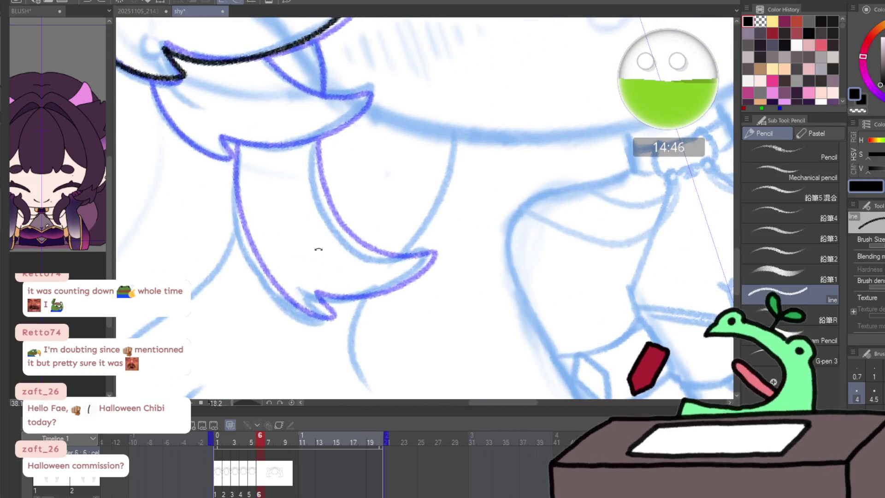
scroll(278, 129, "up", 1)
scroll(279, 128, "down", 2)
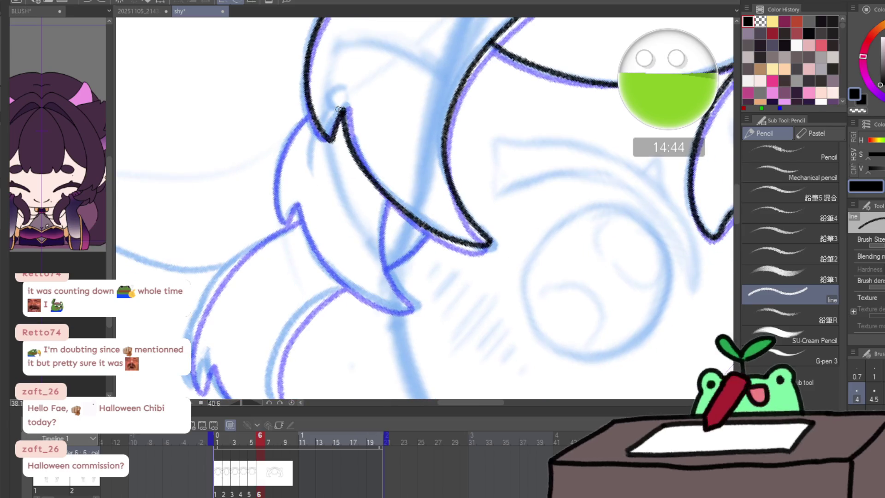
key("slash")
scroll(372, 227, "up", 2)
key("p")
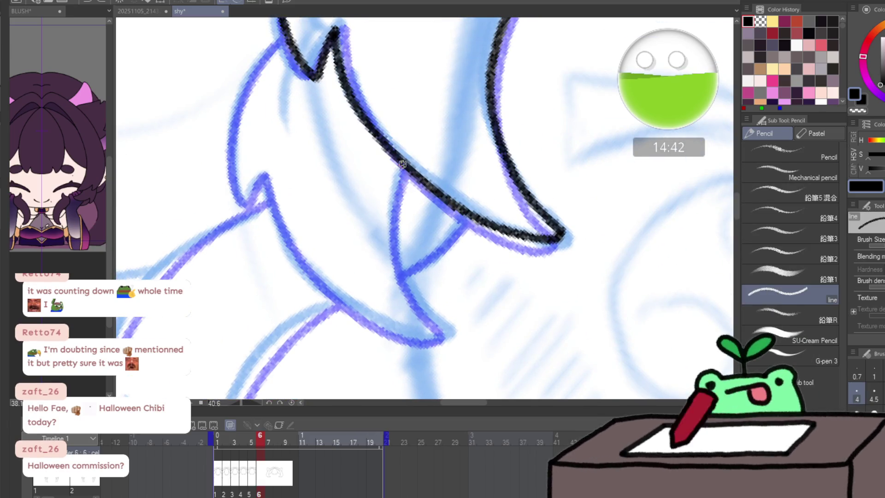
mouse_move(402, 164)
left_mouse_down()
mouse_move(390, 235)
mouse_move(450, 331)
mouse_move(419, 330)
mouse_move(298, 249)
mouse_move(253, 181)
mouse_move(242, 83)
mouse_move(289, 31)
left_mouse_up()
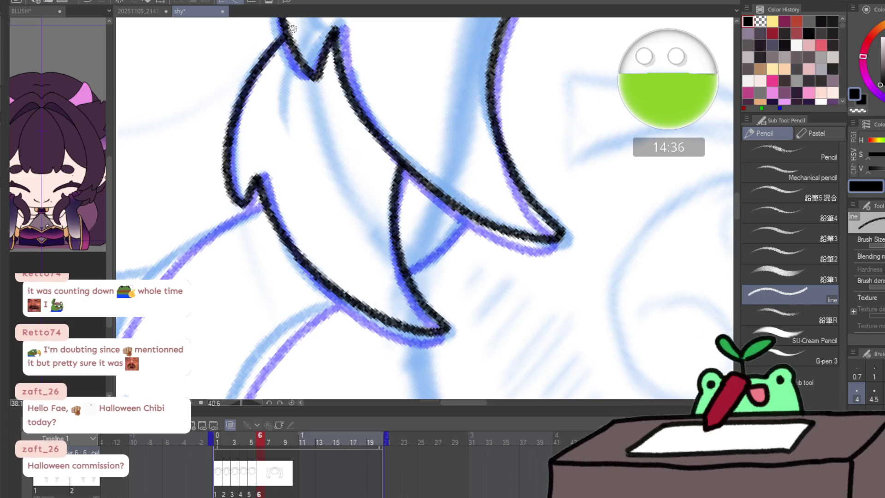
key("Left")
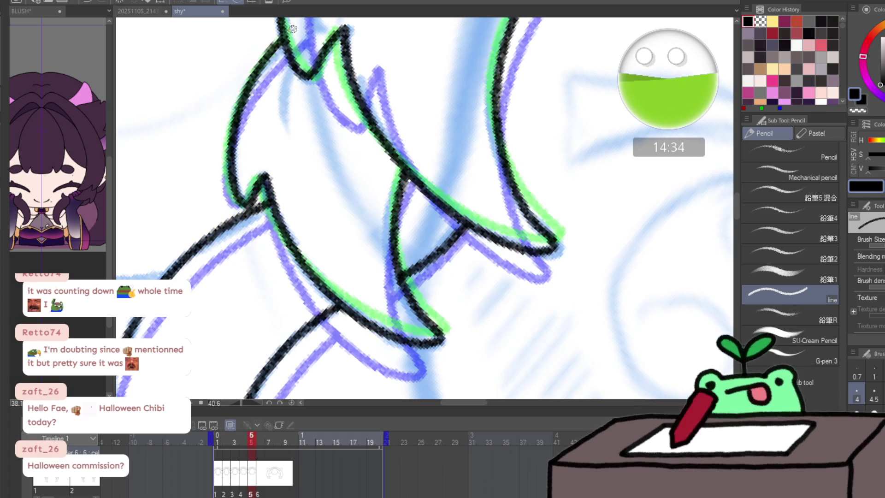
key("Left")
key("Right")
key("Right")
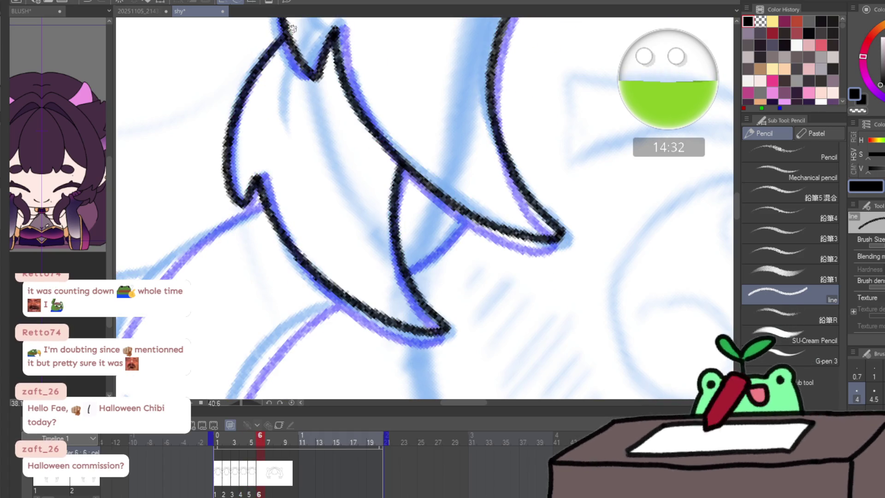
- Outline the hair spike out to its left tip and curve, then check the whole page
mouse_move(428, 257)
left_mouse_down()
mouse_move(466, 218)
mouse_move(492, 89)
mouse_move(401, 192)
mouse_move(419, 287)
mouse_move(449, 312)
mouse_move(435, 317)
mouse_move(366, 286)
mouse_move(295, 188)
left_mouse_up()
mouse_move(301, 204)
left_mouse_down()
mouse_move(304, 293)
mouse_move(266, 256)
mouse_move(357, 121)
mouse_move(440, 76)
left_mouse_up()
left_click_drag(439, 76, 372, 144)
key("ctrl+0")
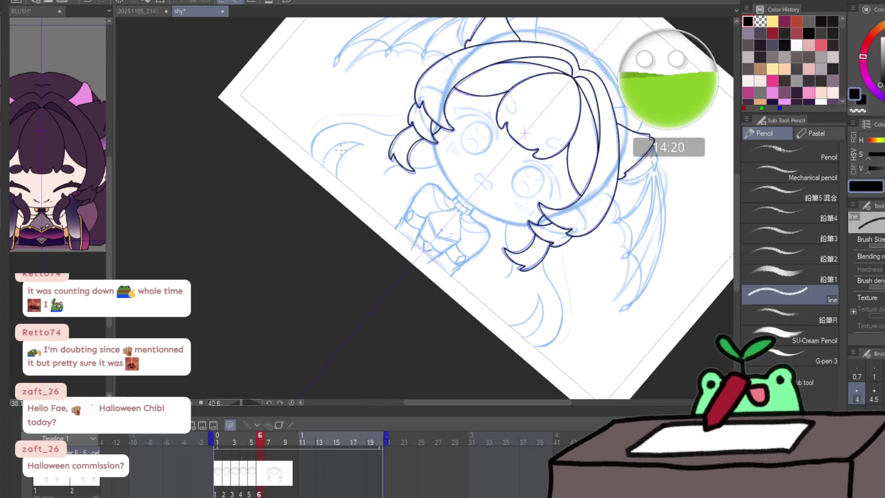
left_click_drag(542, 247, 528, 336)
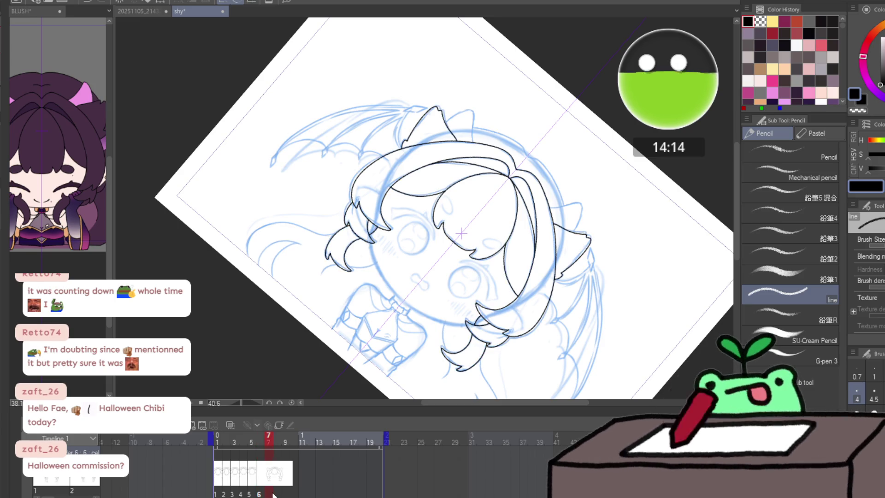
- Start a new cel on frame 7 and show onion skins of the neighbouring frames
key("Right")
key("Left")
key("Right")
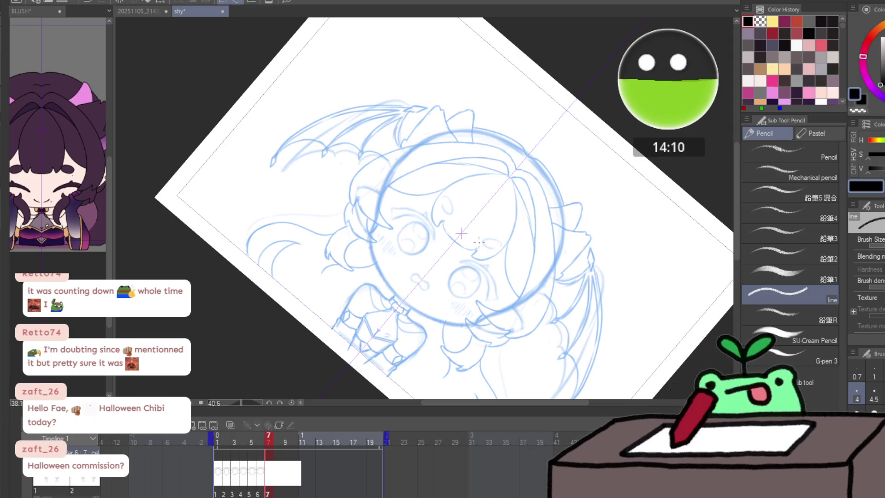
scroll(478, 242, "up", 5)
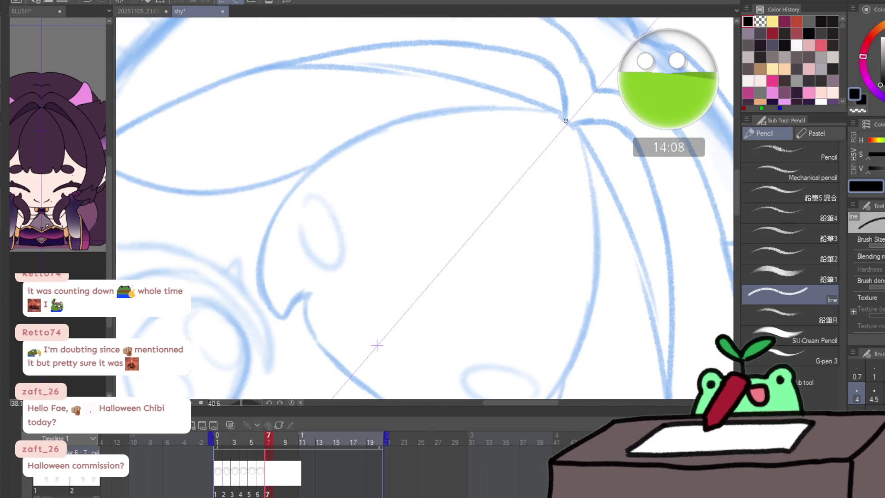
left_click(231, 426)
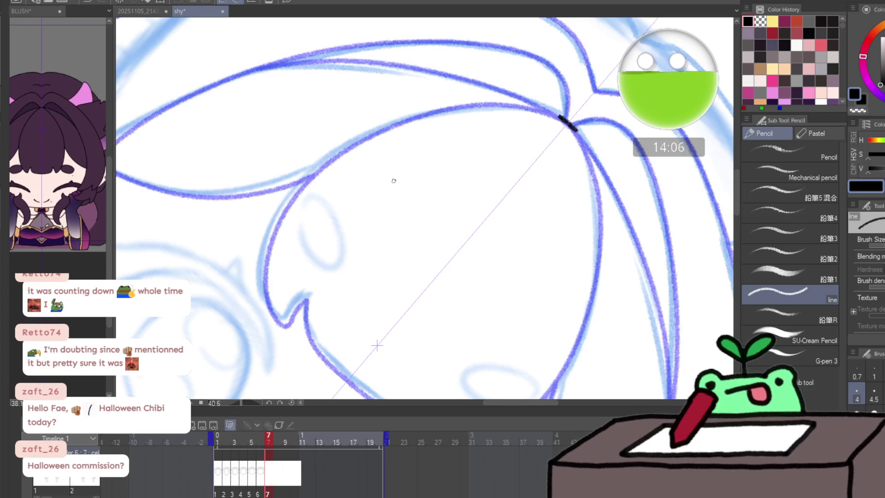
- Extend the lineart down from the hook tip and ink the upper hair contour mirrored on both sides
left_click_drag(593, 187, 509, 108)
key("ctrl+z")
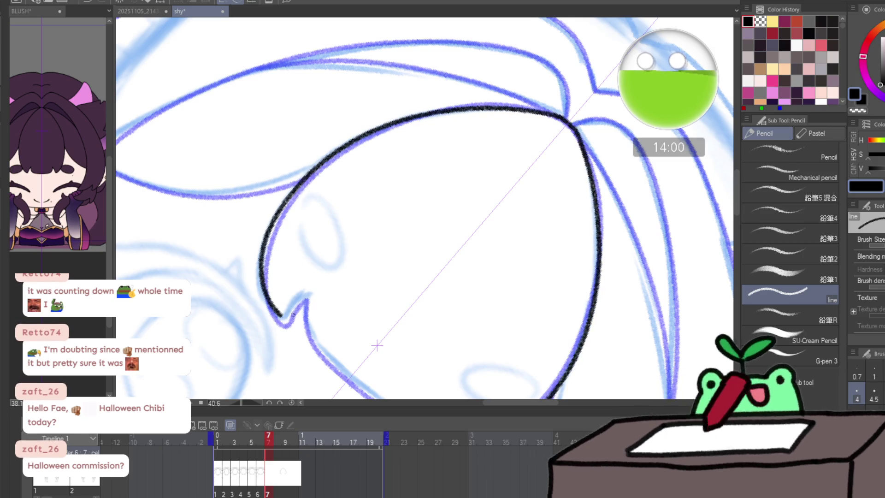
mouse_move(306, 295)
left_mouse_down()
mouse_move(308, 326)
mouse_move(373, 395)
left_mouse_up()
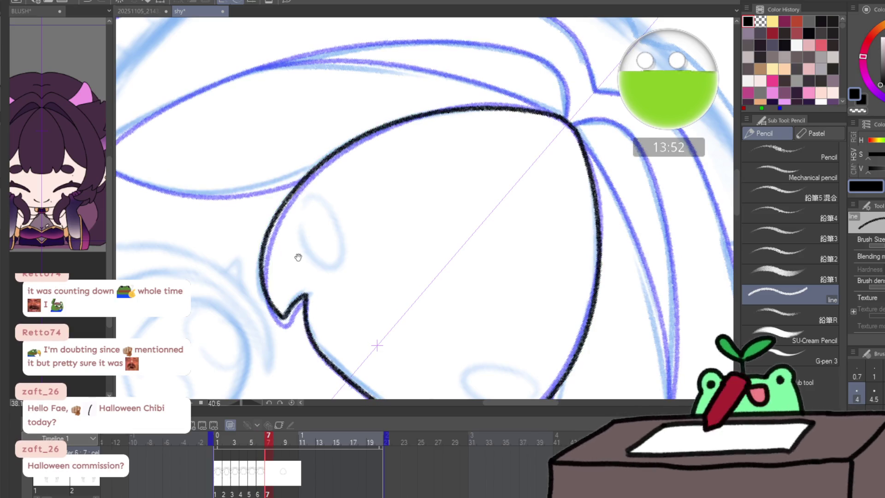
scroll(468, 247, "up", 2)
scroll(334, 318, "up", 2)
scroll(332, 291, "down", 2)
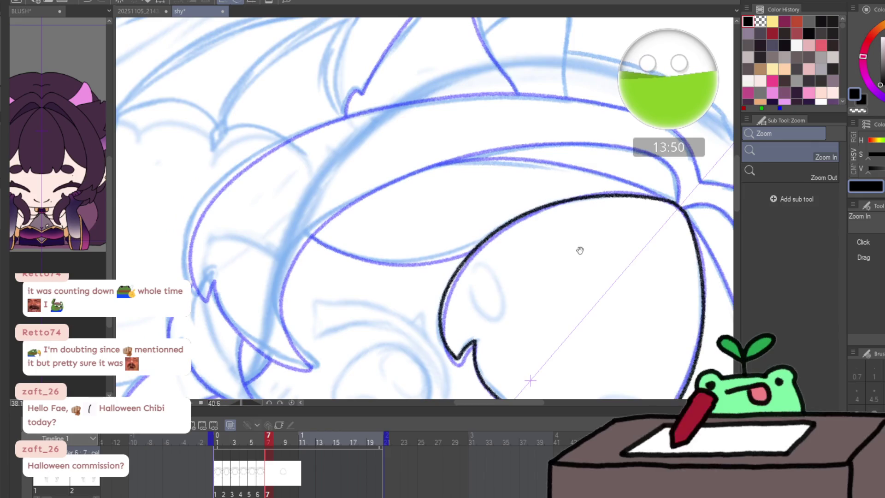
left_click_drag(578, 252, 384, 198)
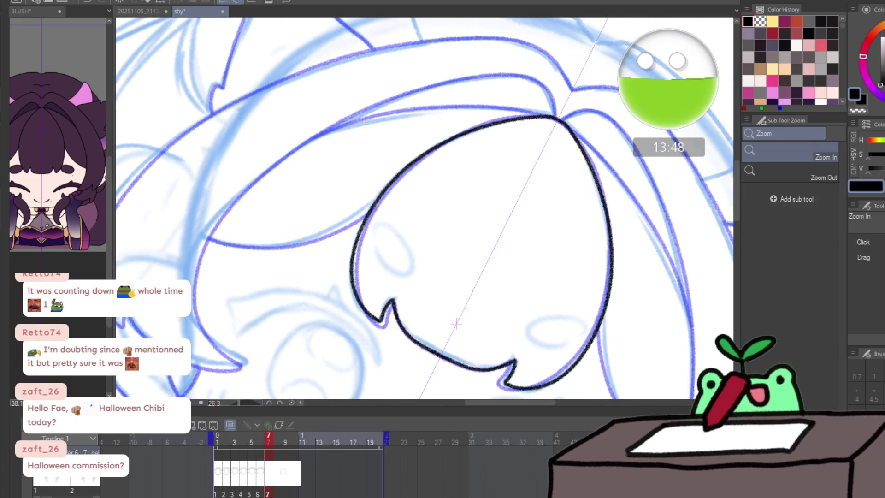
key("p")
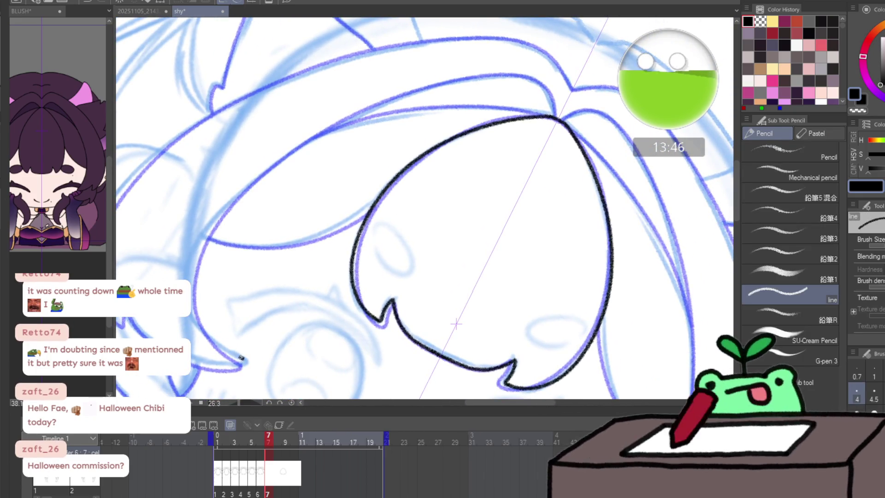
key("ctrl+z")
left_click_drag(229, 350, 194, 316)
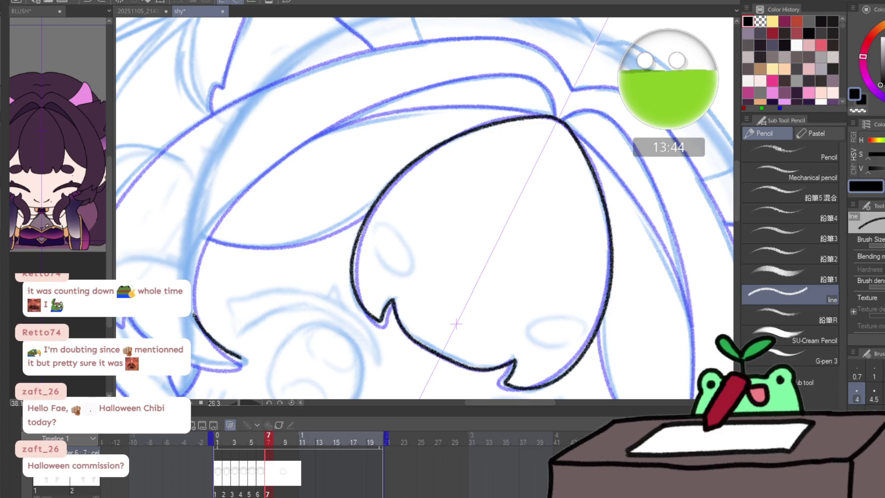
mouse_move(250, 183)
left_mouse_down()
mouse_move(350, 117)
mouse_move(449, 82)
mouse_move(544, 83)
mouse_move(556, 112)
left_mouse_up()
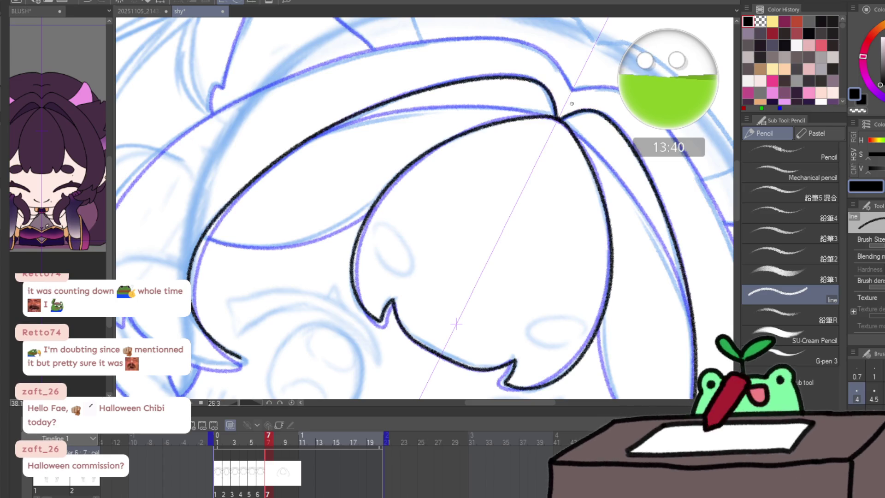
- Ink the outer left hair outline up to the apex with its mirror, retrying several strokes
left_click_drag(538, 78, 439, 71)
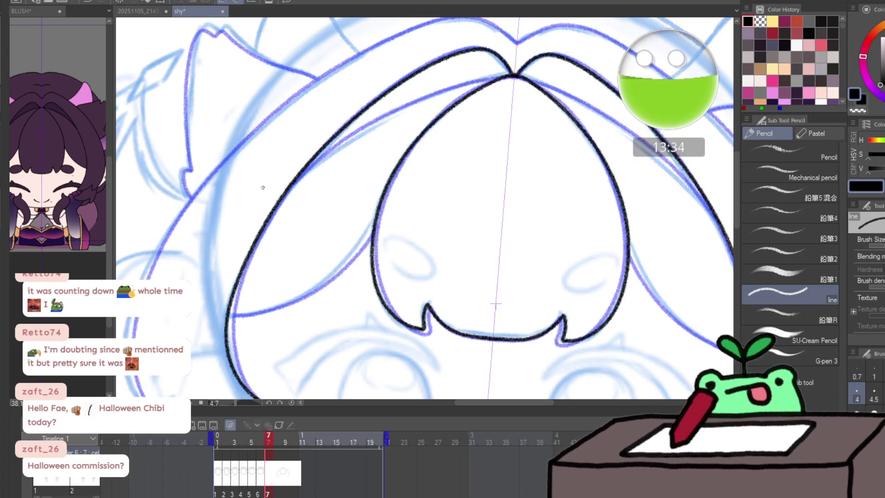
scroll(242, 295, "down", 2)
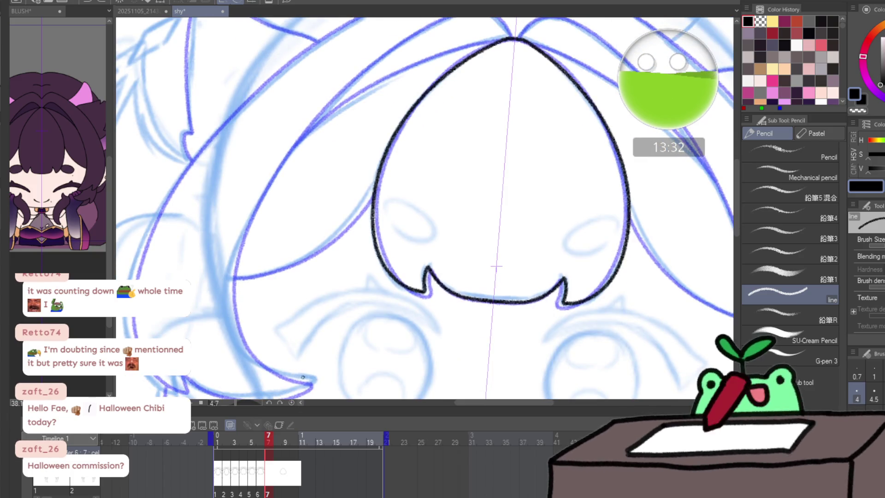
mouse_move(232, 275)
left_mouse_down()
mouse_move(280, 173)
mouse_move(363, 106)
mouse_move(307, 135)
left_mouse_up()
scroll(327, 136, "down", 2)
key("ctrl+z")
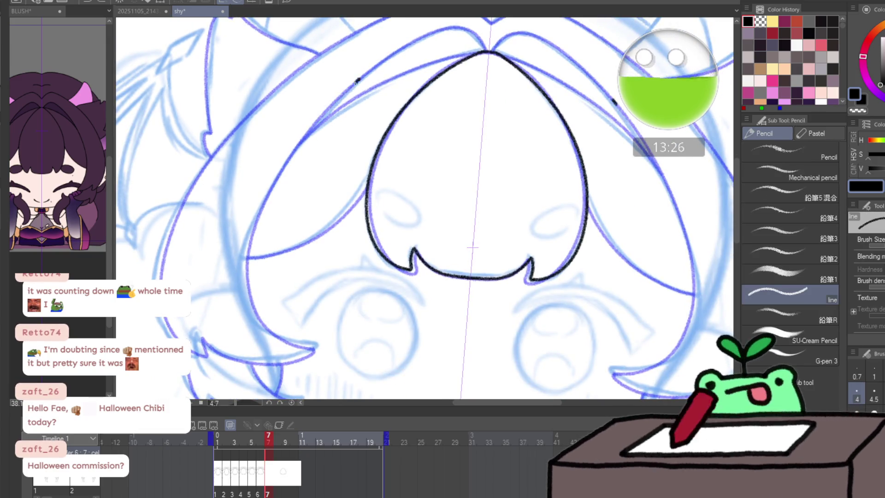
mouse_move(358, 82)
left_mouse_down()
mouse_move(274, 176)
mouse_move(348, 119)
mouse_move(284, 166)
mouse_move(246, 240)
left_mouse_up()
key("ctrl+z")
left_click_drag(263, 325, 294, 339)
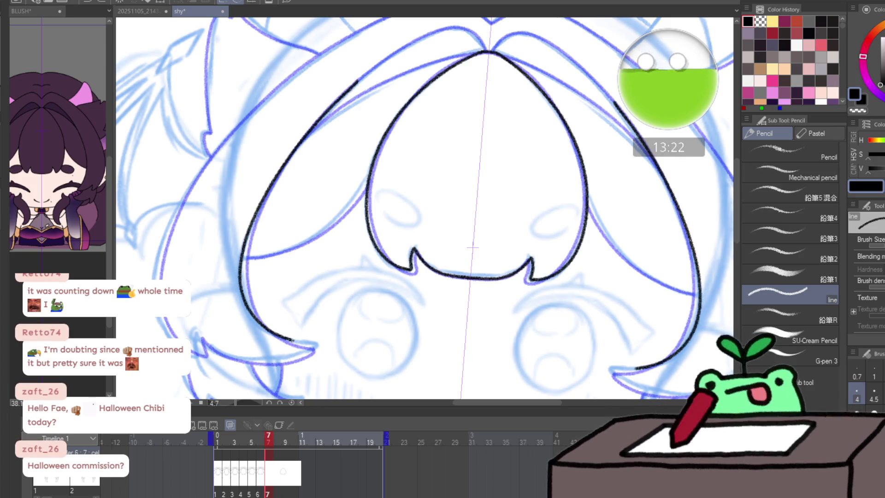
scroll(264, 163, "up", 3)
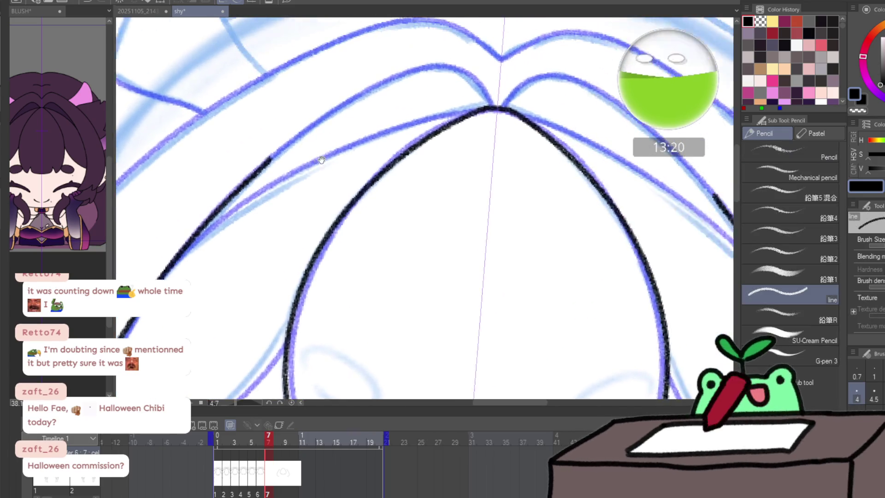
mouse_move(270, 158)
left_mouse_down()
mouse_move(393, 82)
mouse_move(442, 74)
mouse_move(469, 91)
left_mouse_up()
key("ctrl+z")
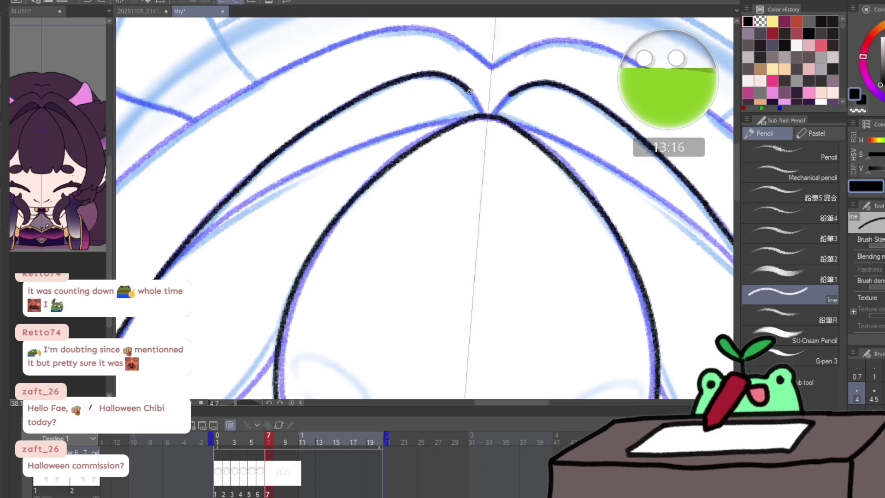
mouse_move(162, 272)
left_mouse_down()
mouse_move(320, 162)
mouse_move(463, 119)
mouse_move(410, 72)
mouse_move(212, 231)
mouse_move(337, 192)
mouse_move(409, 131)
mouse_move(425, 155)
mouse_move(488, 191)
mouse_move(545, 267)
mouse_move(377, 264)
left_mouse_up()
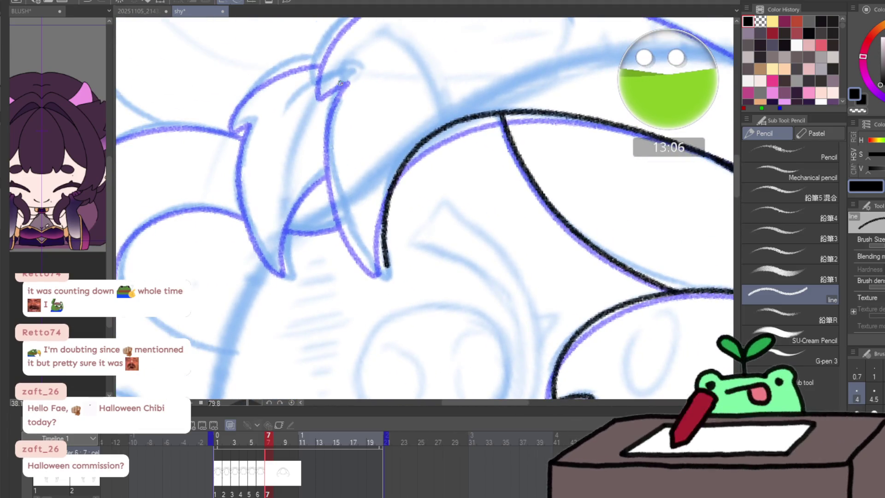
- Ink a hair strand down the sketch and extend the top hair line over the crown
mouse_move(339, 77)
left_mouse_down()
mouse_move(342, 200)
mouse_move(370, 263)
mouse_move(384, 274)
left_mouse_up()
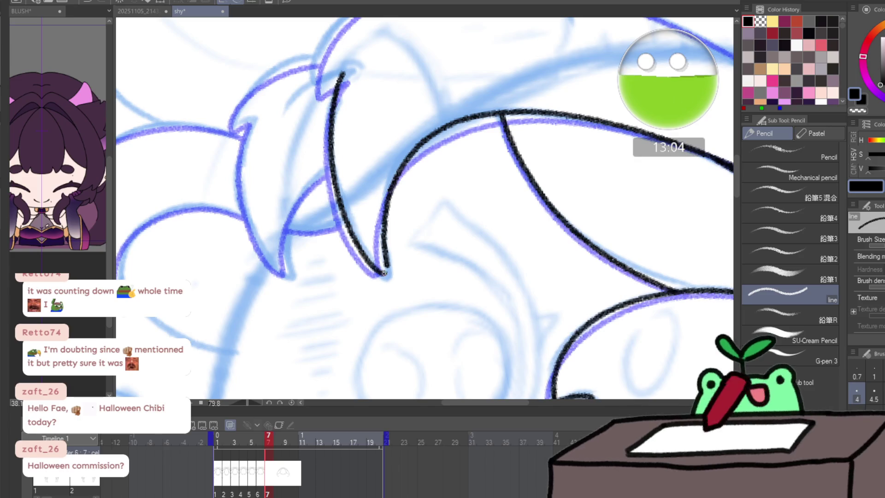
left_click_drag(409, 216, 270, 206)
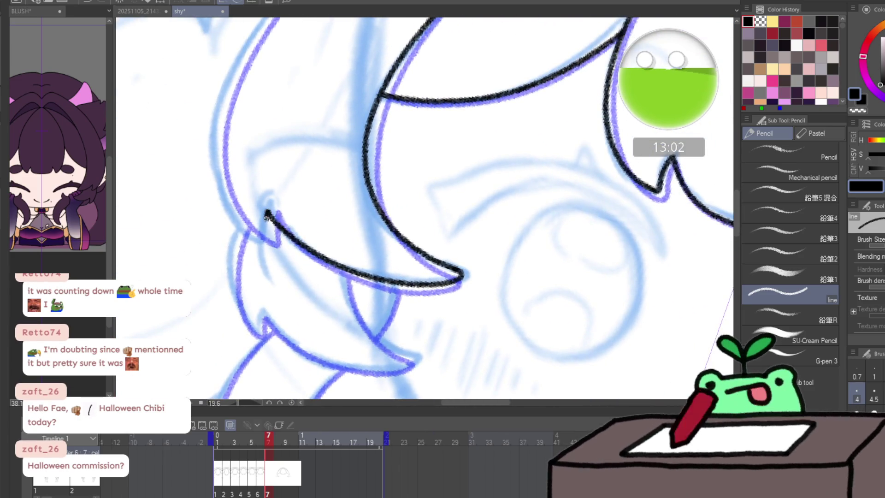
mouse_move(262, 242)
left_mouse_down()
mouse_move(277, 283)
mouse_move(395, 228)
mouse_move(434, 175)
mouse_move(216, 267)
left_mouse_up()
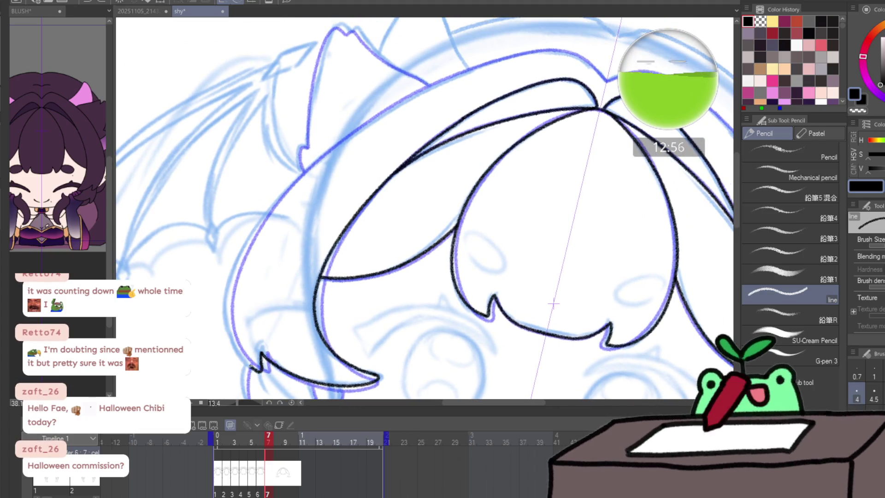
left_click_drag(322, 155, 408, 97)
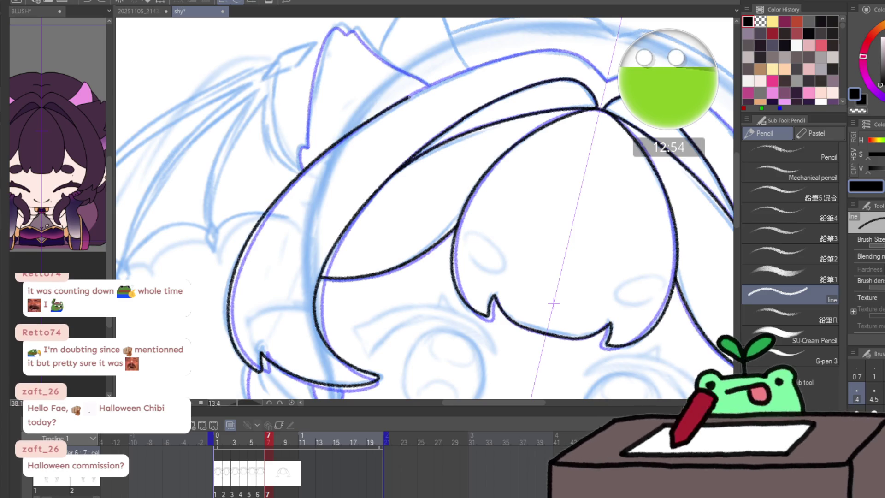
mouse_move(482, 66)
left_mouse_down()
mouse_move(550, 51)
mouse_move(594, 69)
mouse_move(441, 51)
left_mouse_up()
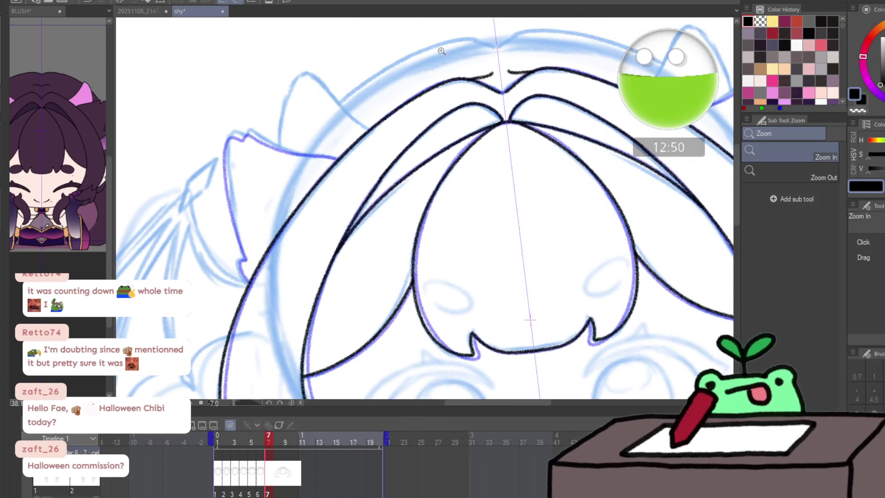
- Erase the black crown outline and redraw it along the sketch curve
left_click(494, 82)
key("e")
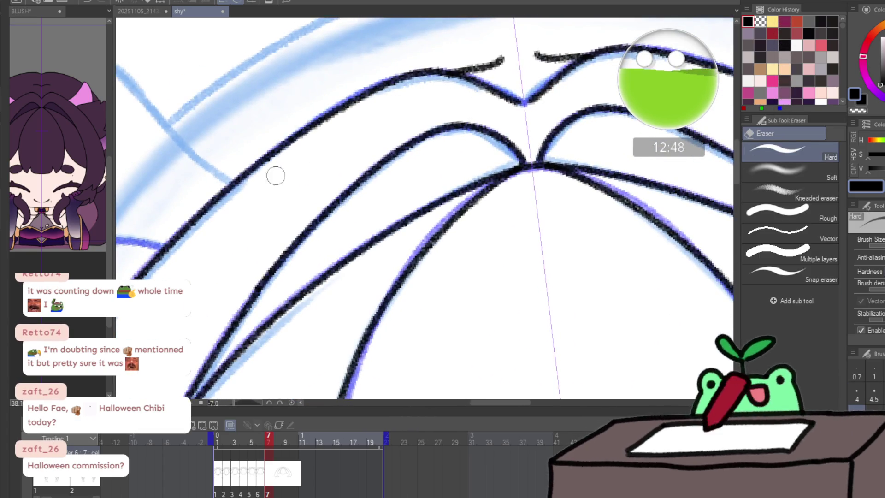
mouse_move(303, 160)
left_mouse_down()
mouse_move(346, 97)
mouse_move(352, 103)
mouse_move(524, 53)
mouse_move(521, 82)
mouse_move(543, 103)
left_mouse_up()
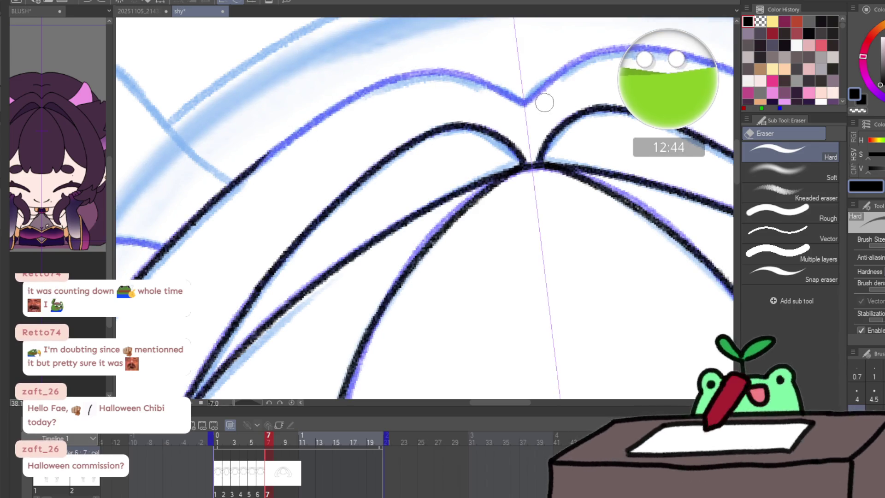
key("p")
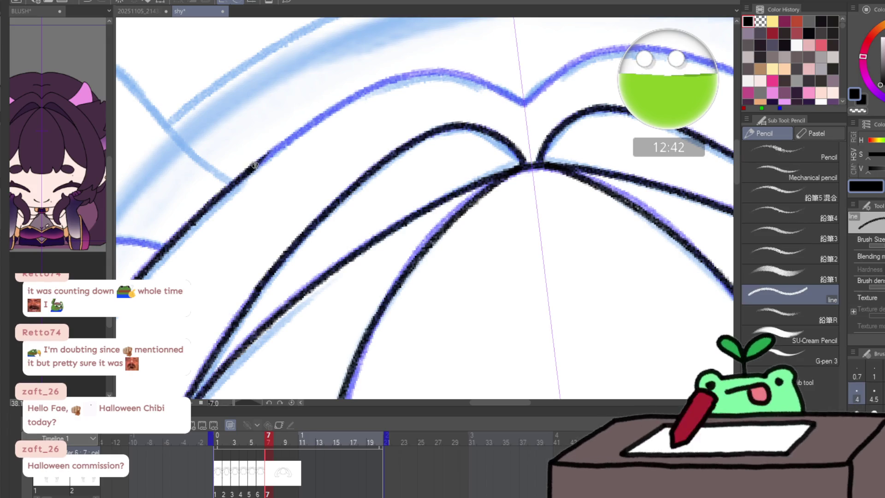
mouse_move(255, 161)
left_mouse_down()
mouse_move(321, 111)
mouse_move(408, 72)
mouse_move(549, 79)
mouse_move(455, 164)
left_mouse_up()
- Ink the upper-left hair line and extend it down the hair edge in short strokes
mouse_move(445, 358)
left_mouse_down()
mouse_move(437, 362)
mouse_move(585, 218)
mouse_move(593, 191)
left_mouse_up()
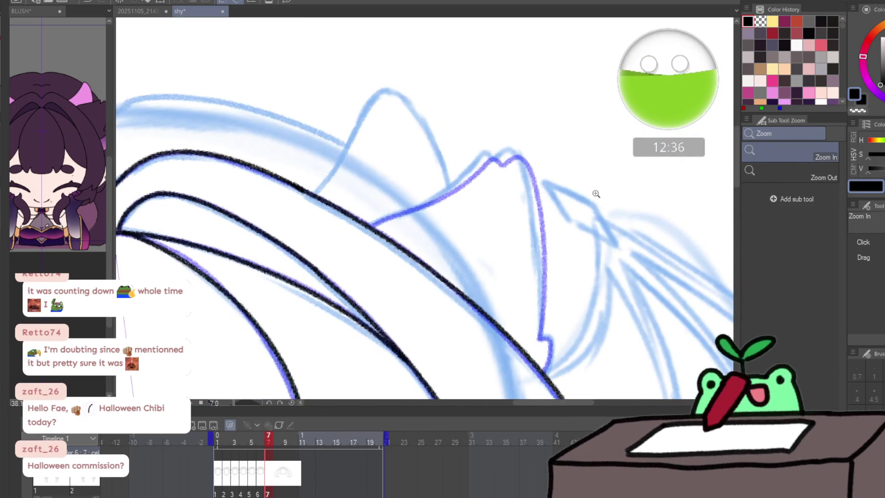
left_click_drag(372, 225, 408, 209)
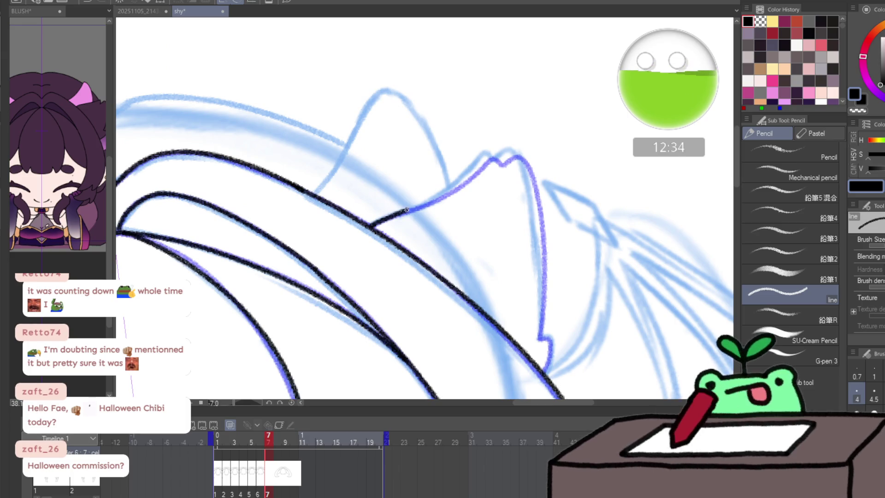
left_click_drag(457, 183, 484, 153)
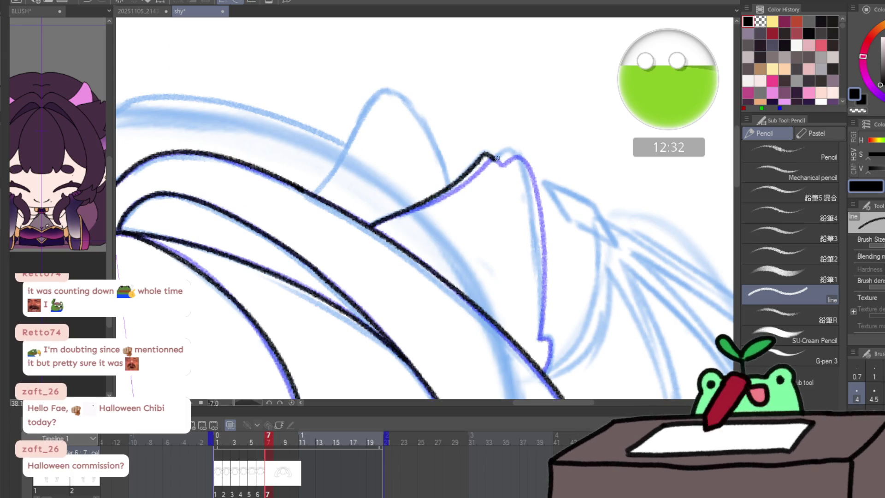
left_click_drag(535, 218, 541, 279)
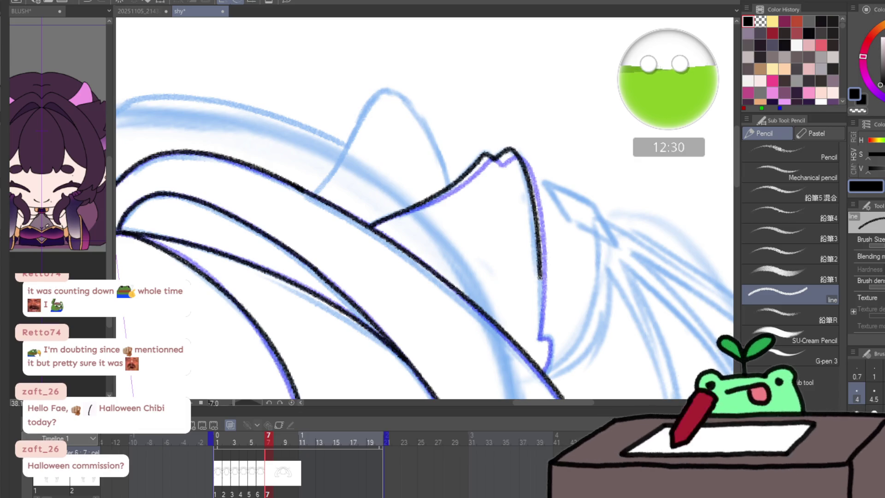
left_click_drag(539, 319, 540, 337)
left_click_drag(546, 335, 547, 362)
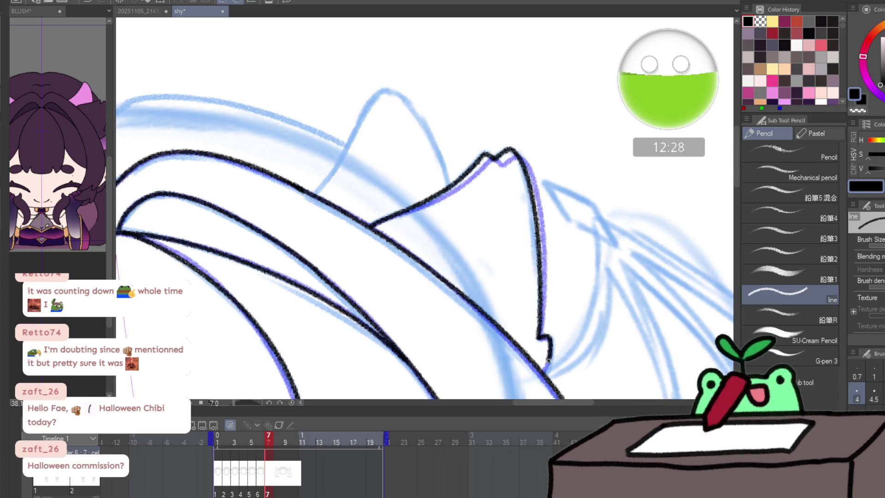
- Outline the hair lock along the face, its bottom, and the lower lock's contour
mouse_move(457, 320)
left_mouse_down()
mouse_move(532, 233)
mouse_move(403, 151)
left_mouse_up()
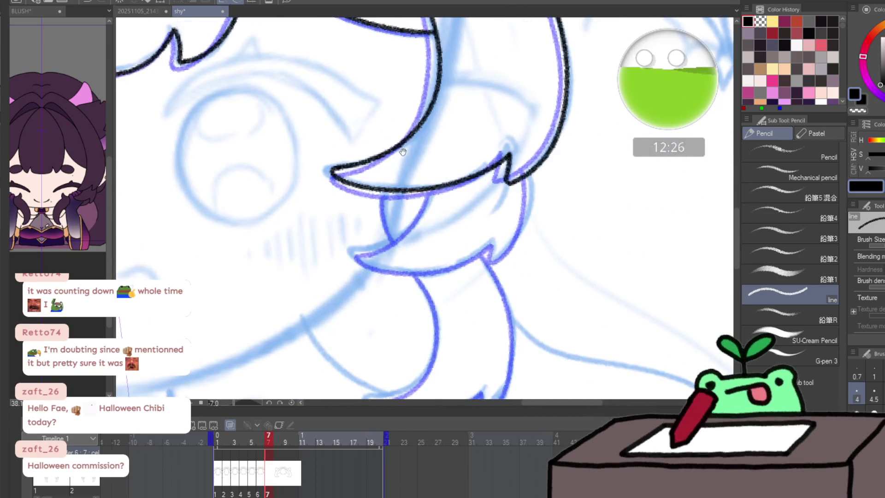
left_click_drag(435, 189, 396, 236)
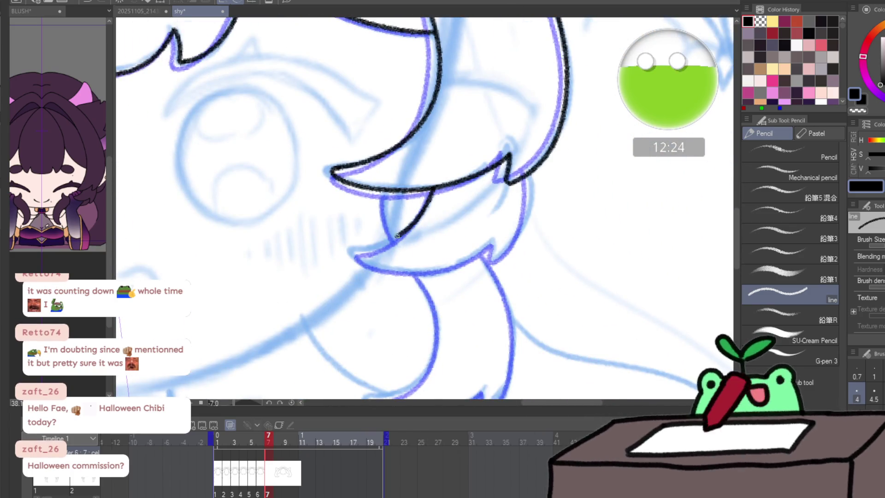
mouse_move(420, 273)
left_mouse_down()
mouse_move(515, 251)
mouse_move(531, 199)
left_mouse_up()
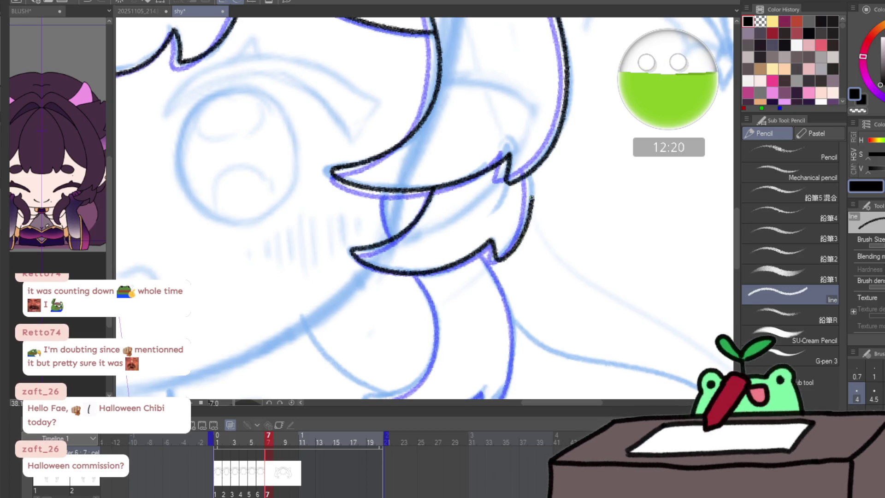
mouse_move(386, 191)
left_mouse_down()
mouse_move(391, 231)
mouse_move(472, 118)
left_mouse_up()
left_click_drag(452, 148, 471, 183)
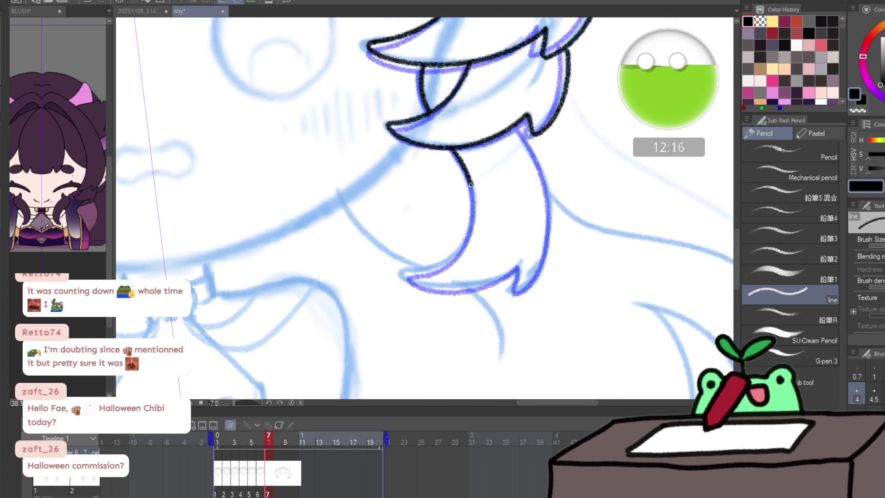
mouse_move(412, 268)
left_mouse_down()
mouse_move(410, 278)
mouse_move(462, 287)
mouse_move(505, 276)
left_mouse_up()
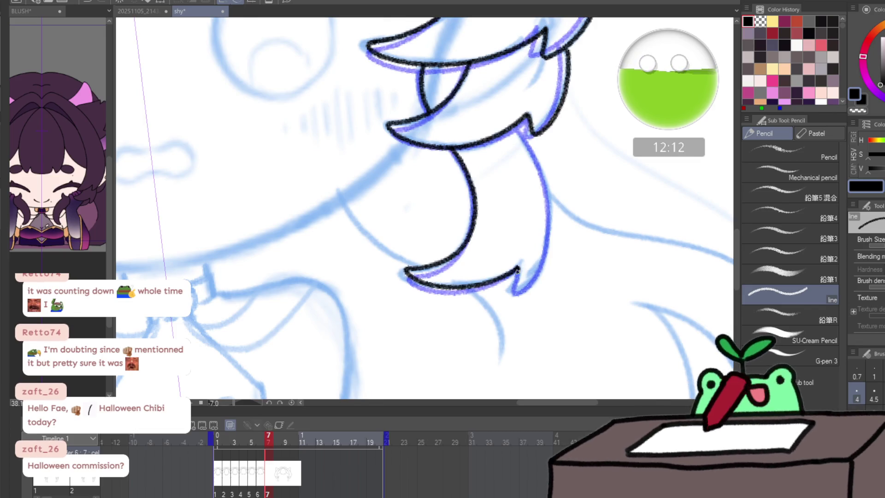
- Ink the pointed tip of the lock after discarding a misplaced edge, then view the whole page
left_click_drag(553, 219, 535, 154)
key("ctrl+z")
mouse_move(513, 272)
left_mouse_down()
mouse_move(515, 294)
mouse_move(549, 247)
left_mouse_up()
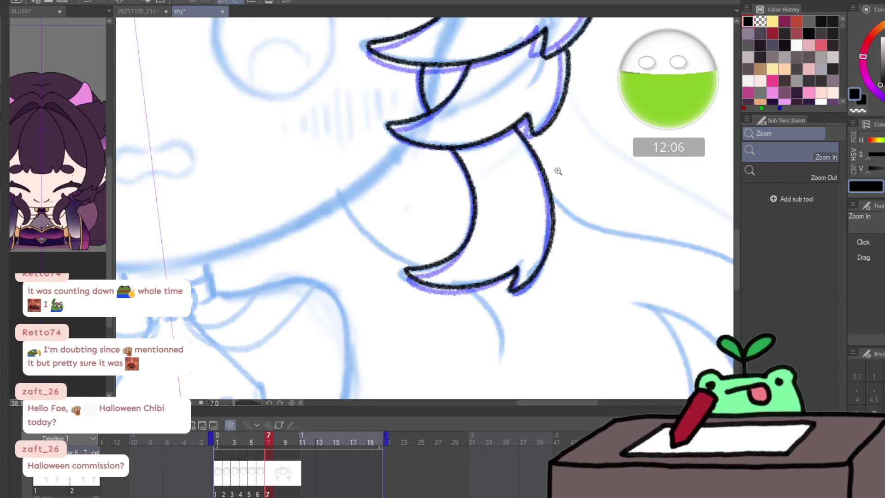
key("ctrl+0")
left_click_drag(557, 207, 536, 255)
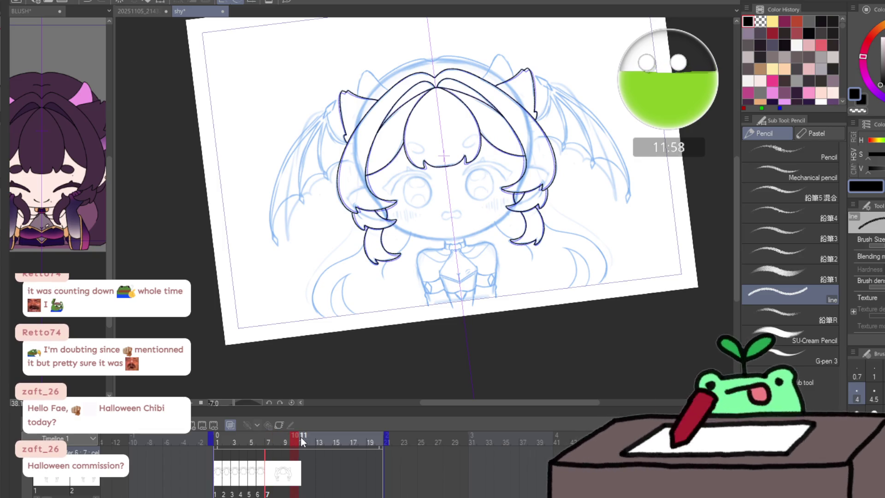
- Create a new empty cel at frame 12, turn onion skin off, and zoom in on the face
left_click(309, 437)
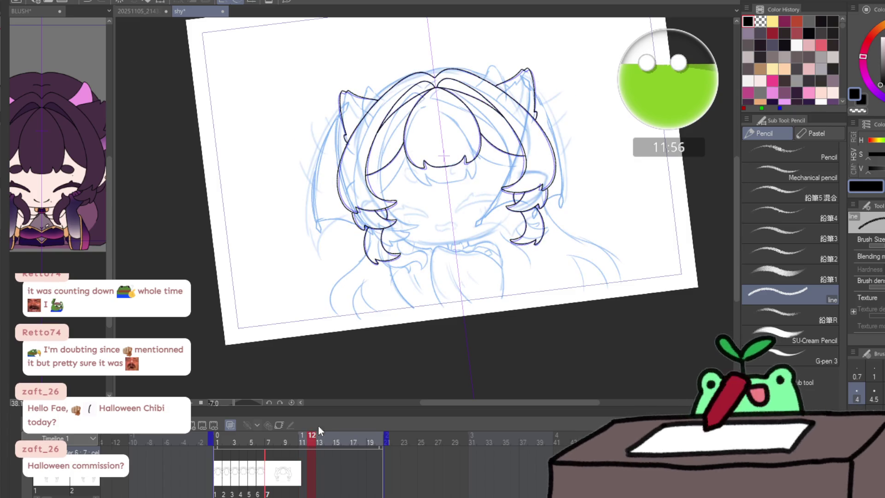
key("ctrl+shift+alt+n")
left_click(230, 425)
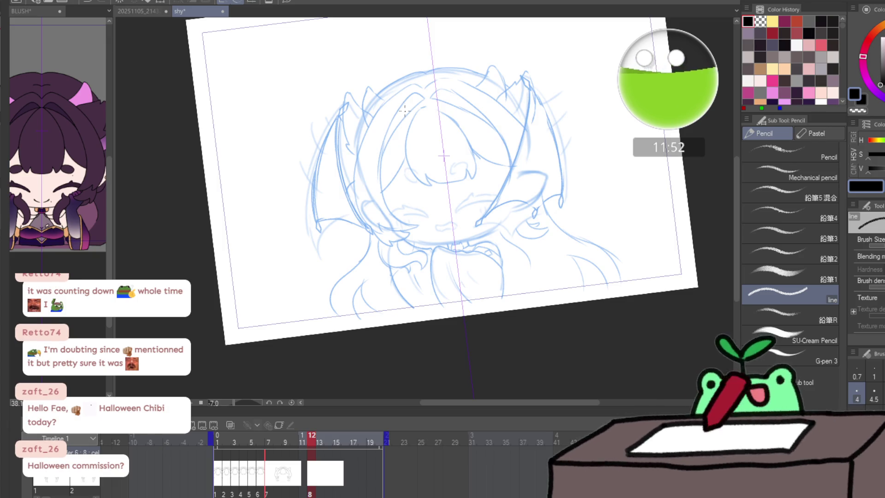
key("/")
left_click(542, 72)
left_click(578, 97)
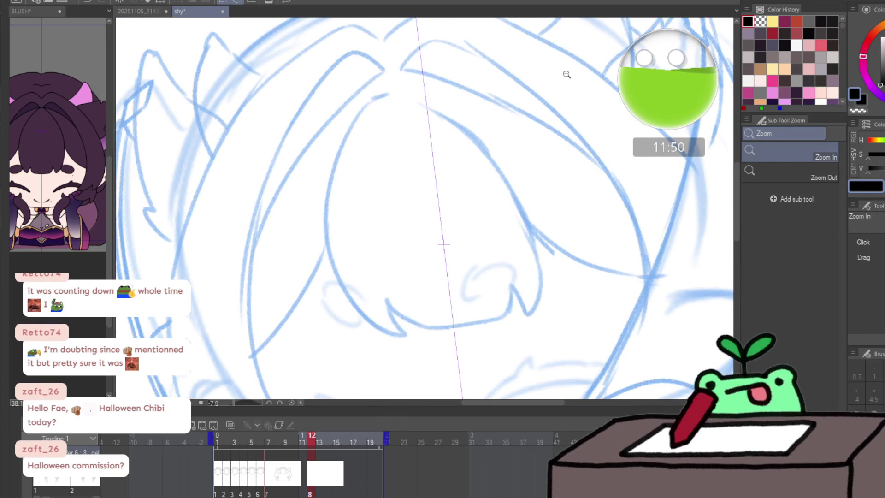
- Discard a mirrored bangs attempt, reset canvas rotation and turn off the symmetry ruler
key("p")
left_click_drag(387, 75, 334, 165)
left_click_drag(459, 66, 531, 140)
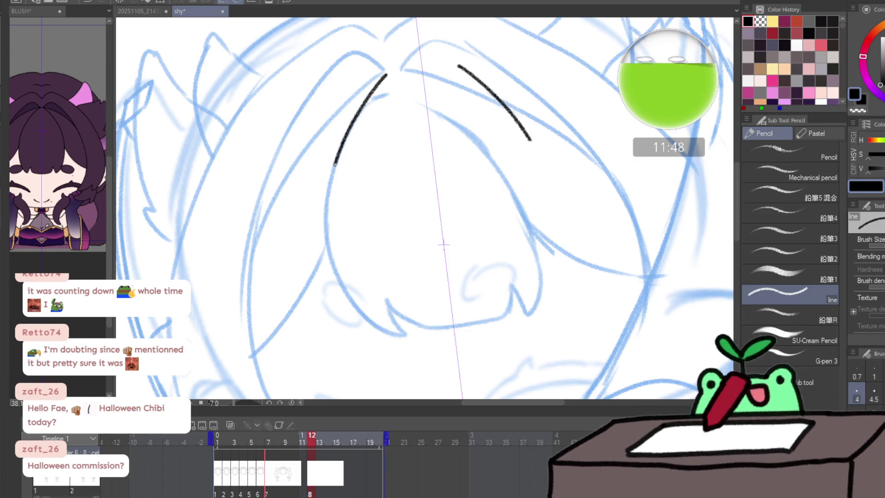
left_click_drag(335, 165, 323, 222)
key("ctrl+z")
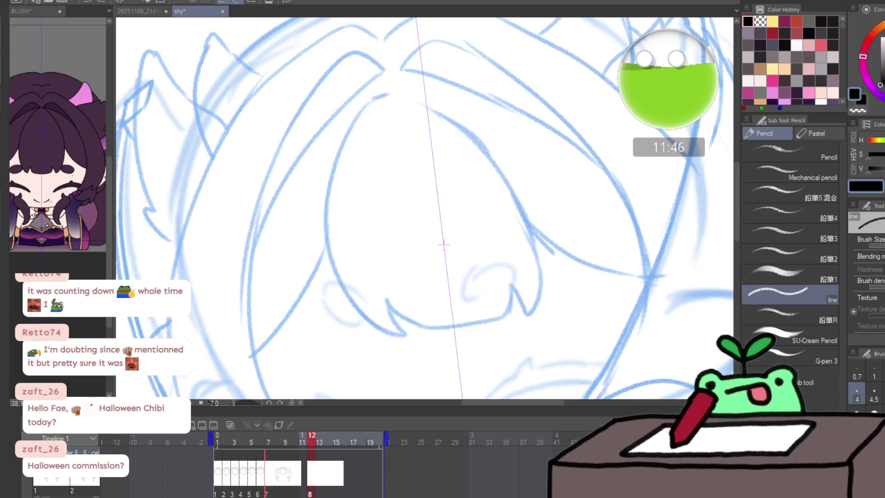
key("ctrl+at")
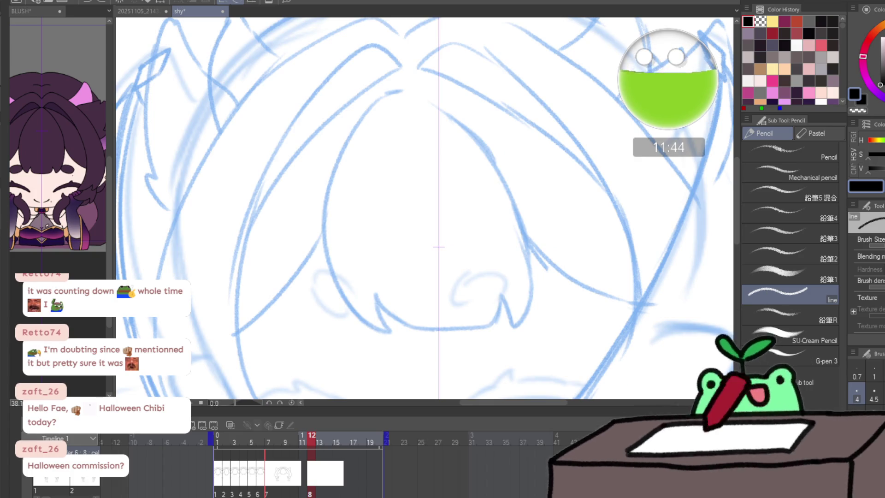
key("ctrl+shift+1")
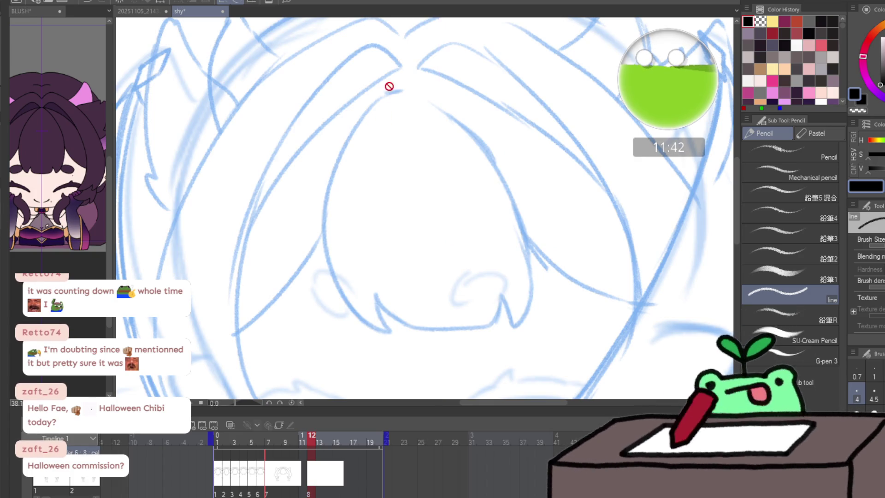
- Outline the central bang: left edge, hooked tip, bottom, right side and closed peak
mouse_move(402, 72)
left_mouse_down()
mouse_move(367, 91)
mouse_move(327, 199)
left_mouse_up()
left_click_drag(378, 331, 393, 332)
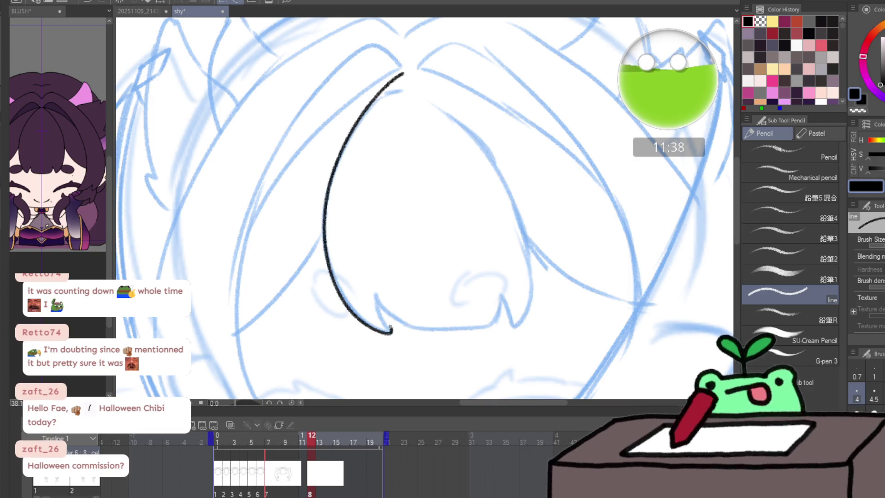
mouse_move(376, 299)
left_mouse_down()
mouse_move(401, 329)
mouse_move(437, 329)
left_mouse_up()
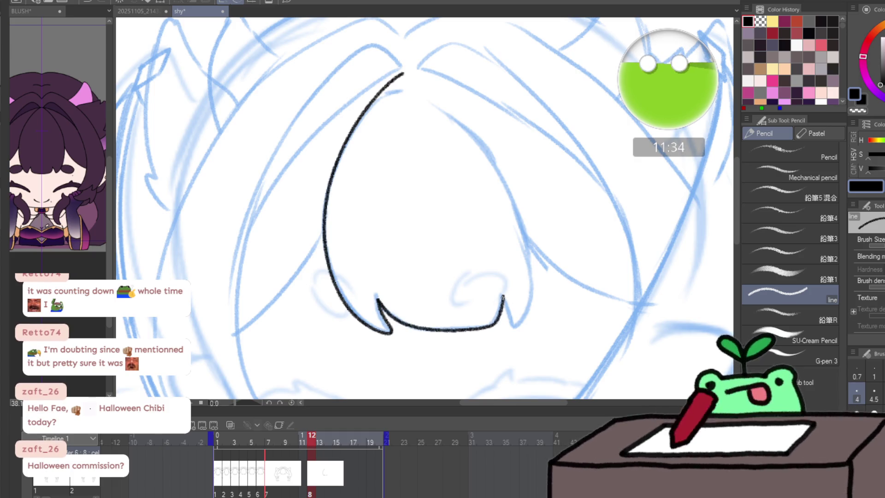
mouse_move(513, 321)
left_mouse_down()
mouse_move(530, 290)
mouse_move(524, 218)
mouse_move(483, 143)
left_mouse_up()
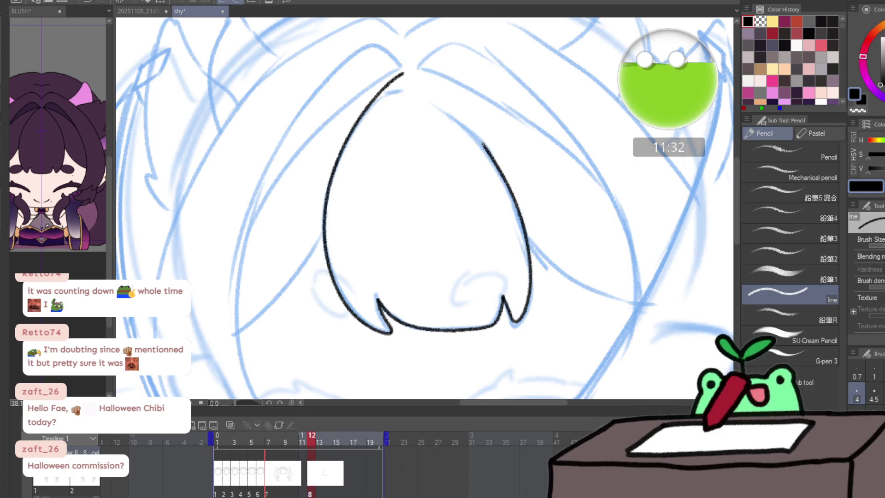
left_click_drag(403, 72, 410, 72)
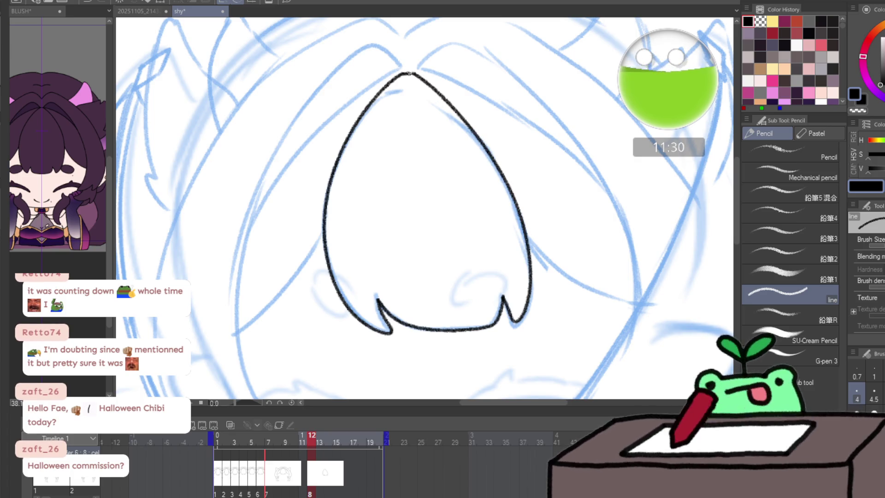
scroll(353, 103, "down", 3)
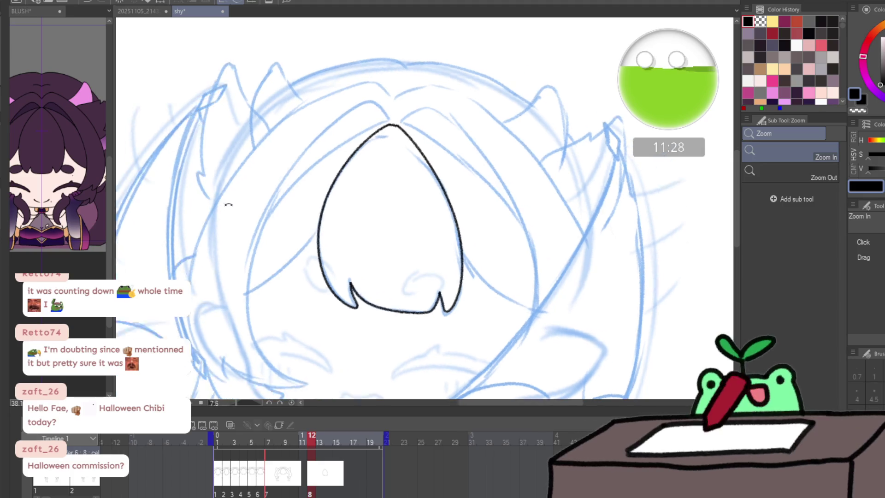
- Ink a curved hair strand on the left and extend it up to the top
key("p")
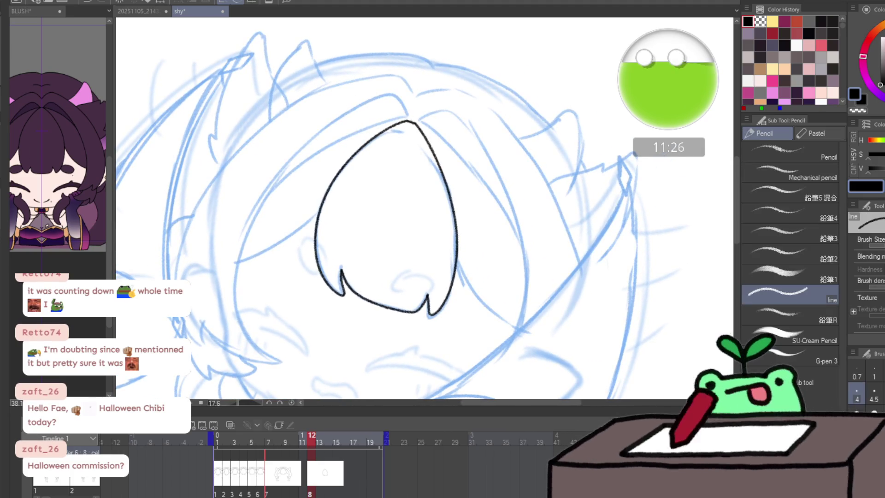
left_click_drag(279, 360, 240, 258)
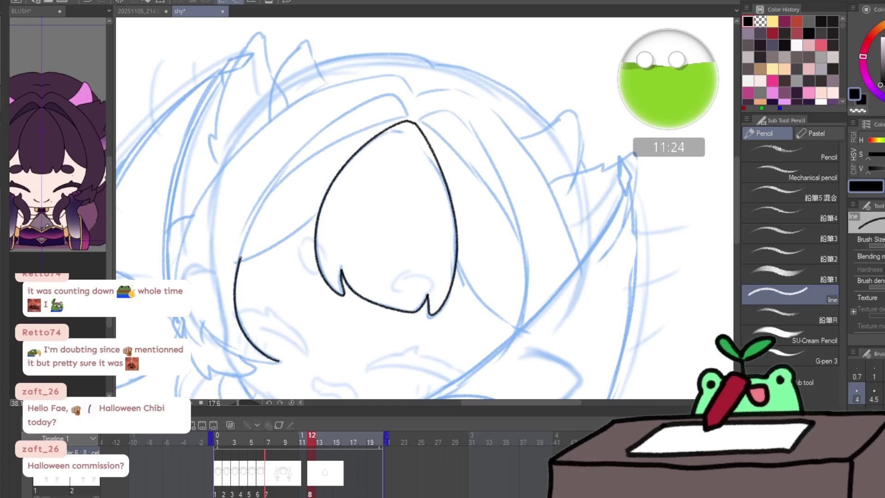
key("ctrl+z")
left_click_drag(278, 359, 239, 313)
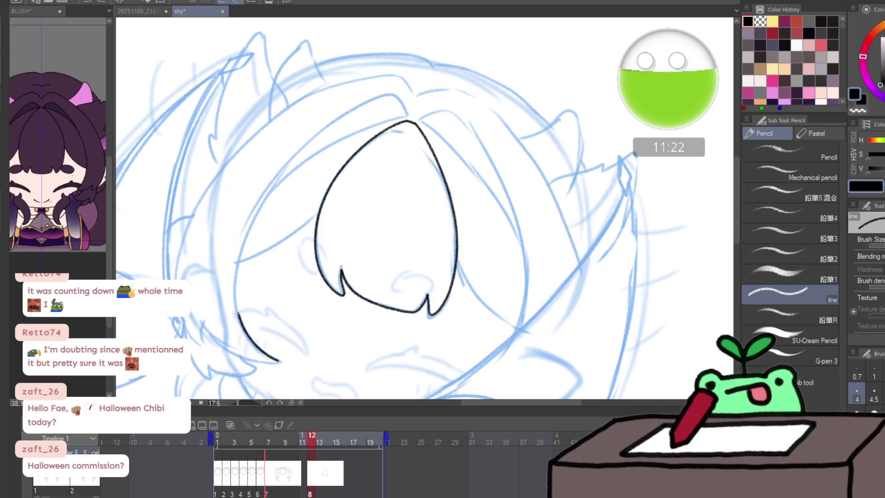
mouse_move(255, 217)
left_mouse_down()
mouse_move(316, 138)
mouse_move(404, 102)
left_mouse_up()
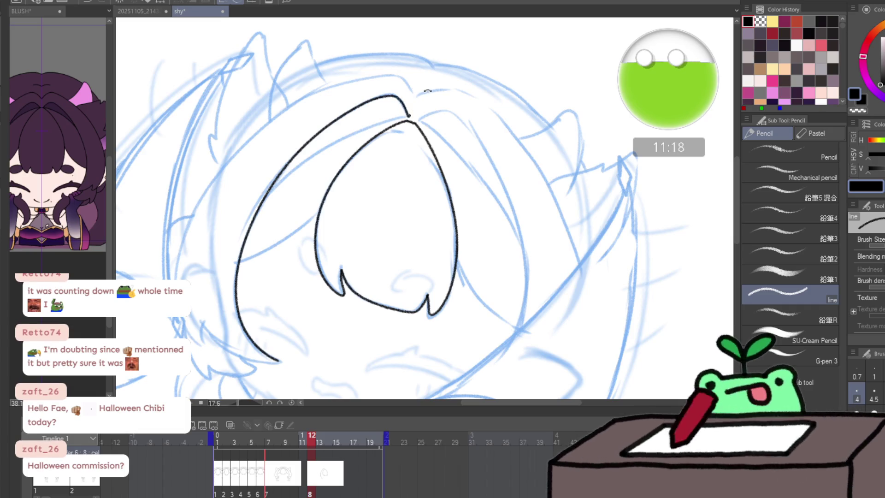
- Ink a second parallel strand lower down and join it to the hair tip
key("e")
scroll(398, 135, "up", 3)
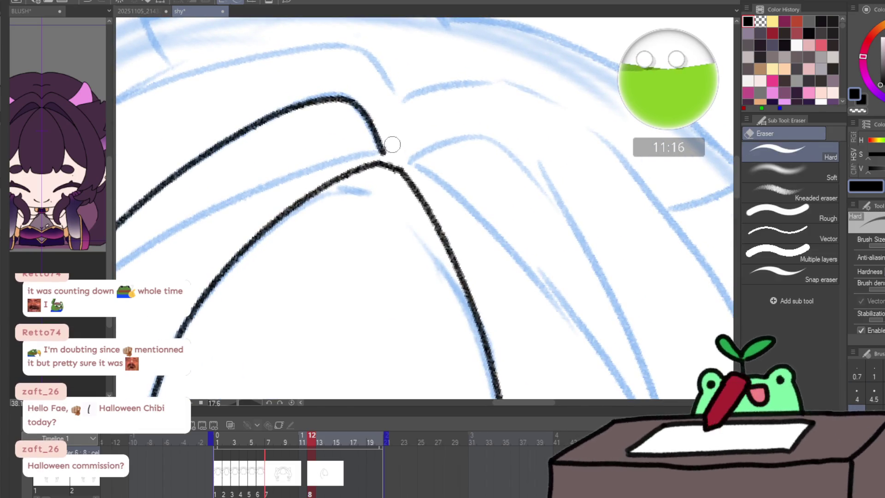
scroll(395, 142, "down", 2)
key("p")
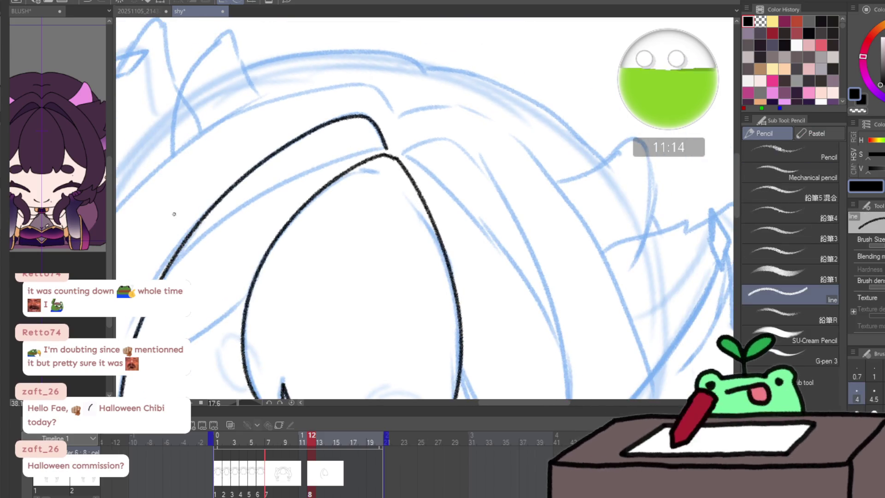
mouse_move(170, 262)
left_mouse_down()
mouse_move(304, 173)
mouse_move(385, 148)
left_mouse_up()
left_click_drag(289, 268, 407, 209)
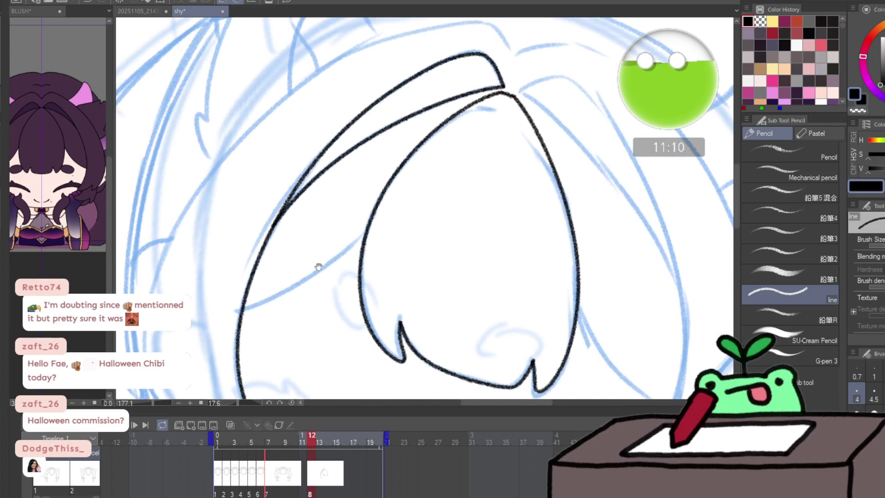
mouse_move(242, 312)
left_mouse_down()
mouse_move(299, 285)
mouse_move(366, 234)
left_mouse_up()
scroll(321, 339, "down", 3)
scroll(320, 339, "up", 2)
left_click(320, 338)
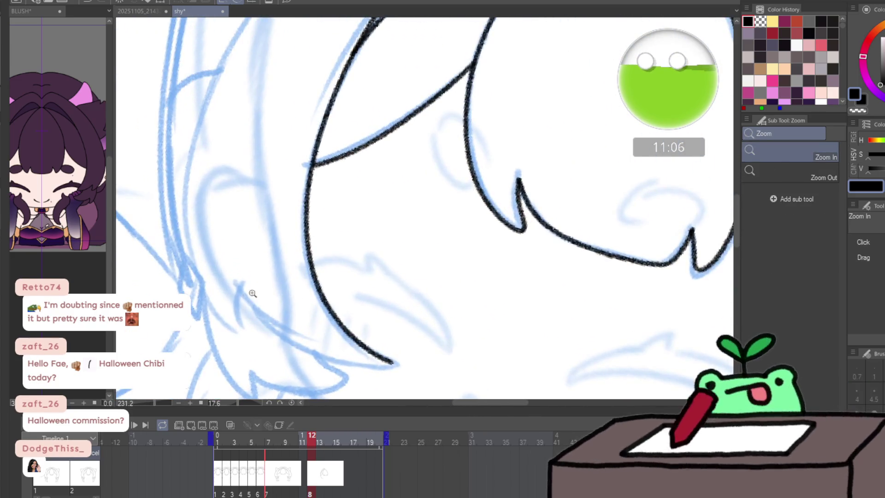
key("p")
left_click_drag(328, 359, 391, 365)
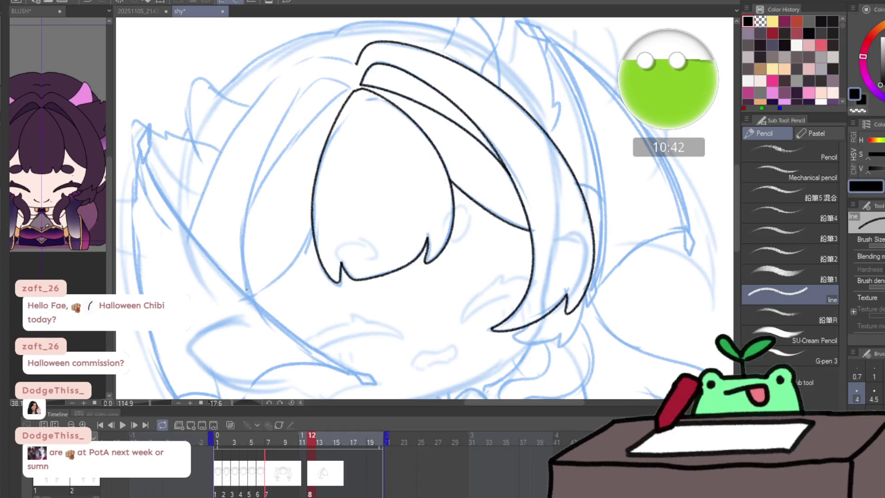
- Ink the left strands up to the top hair junction, redrawing one
mouse_move(258, 315)
left_mouse_down()
mouse_move(257, 164)
mouse_move(341, 77)
left_mouse_up()
key("ctrl+z")
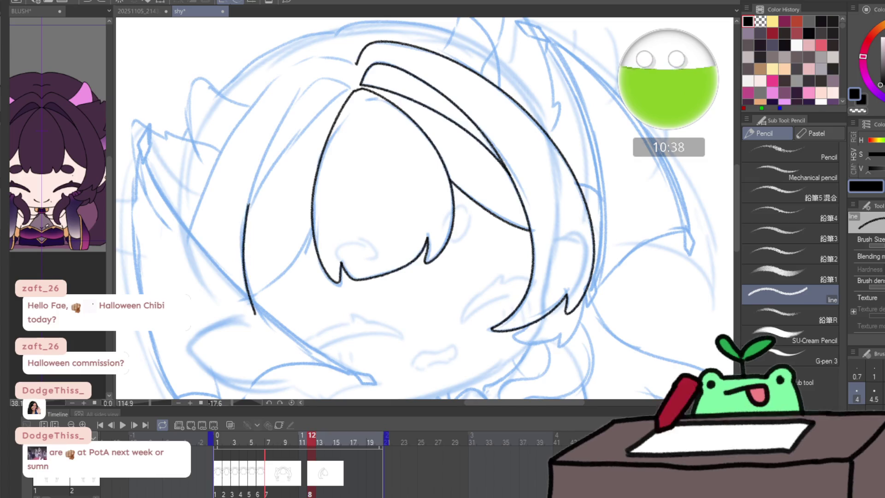
left_click_drag(254, 313, 348, 81)
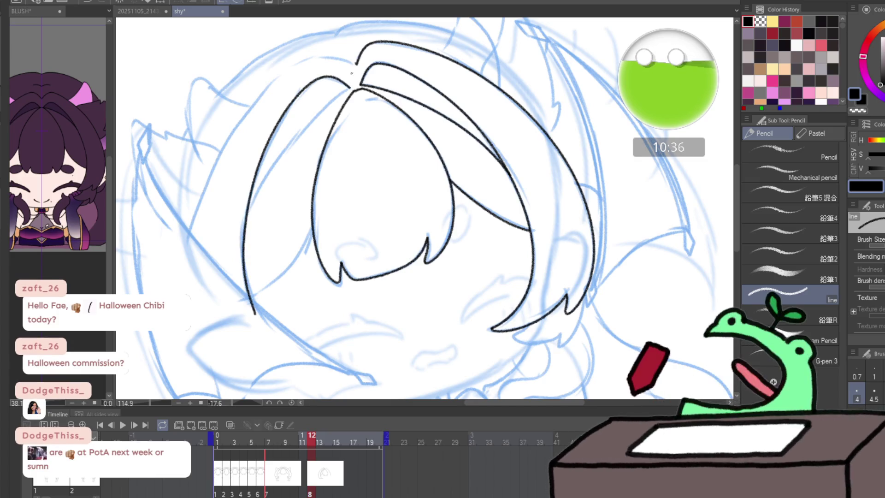
scroll(345, 86, "up", 2)
scroll(346, 86, "up", 1)
left_click_drag(190, 294, 352, 97)
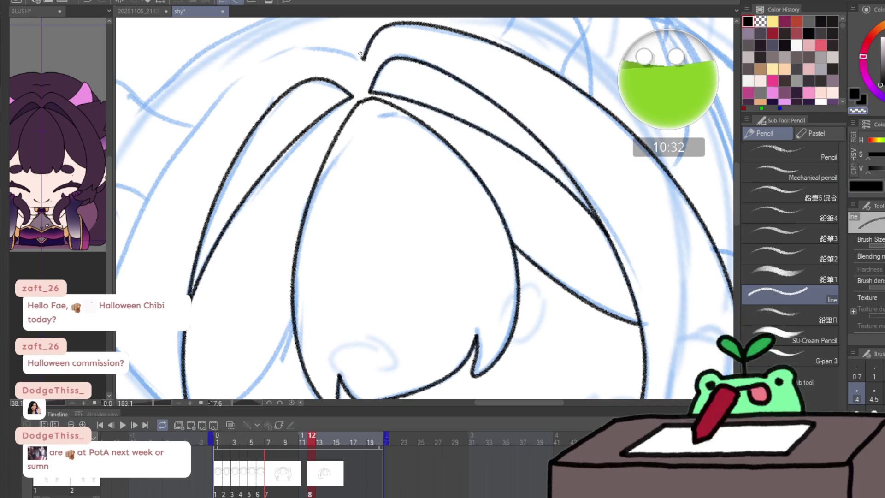
- Attempt the long outer left strand several times, undo it, and rotate the canvas for easier drawing
left_click_drag(264, 156, 338, 194)
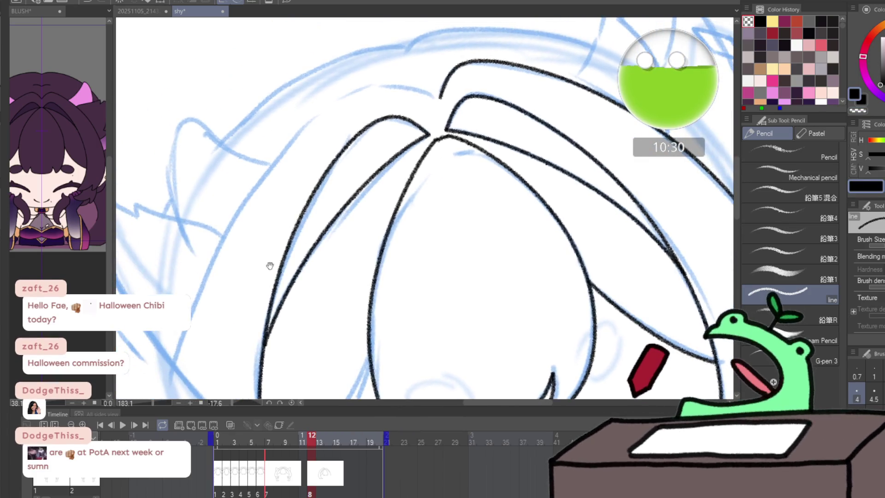
mouse_move(168, 385)
left_mouse_down()
mouse_move(256, 176)
mouse_move(366, 87)
left_mouse_up()
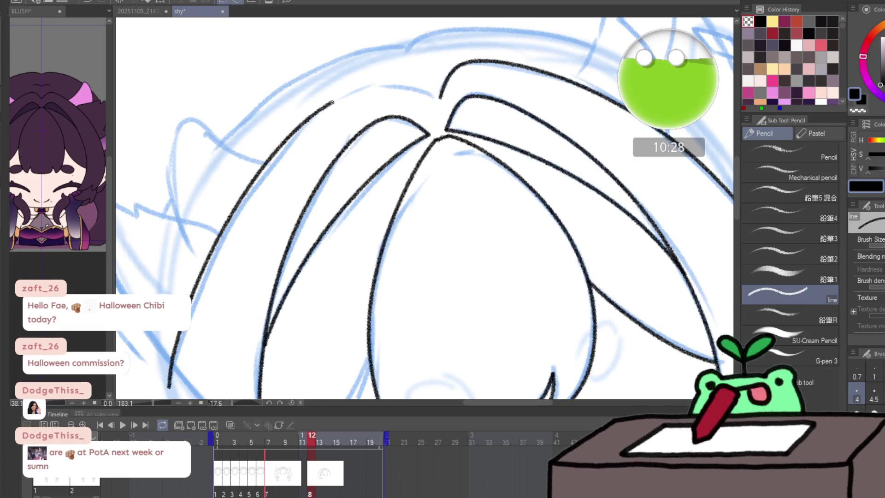
key("ctrl+z")
mouse_move(170, 385)
left_mouse_down()
mouse_move(183, 332)
mouse_move(270, 164)
mouse_move(358, 92)
left_mouse_up()
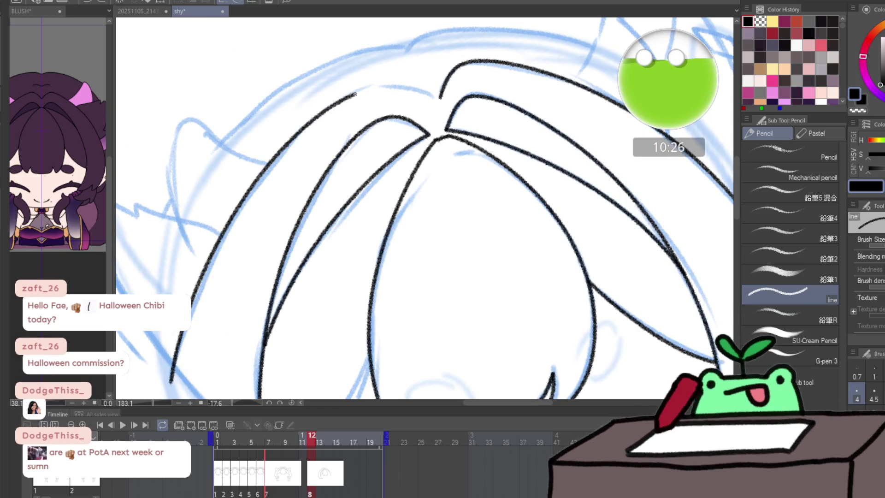
key("ctrl+z")
mouse_move(172, 377)
left_mouse_down()
mouse_move(239, 206)
mouse_move(333, 103)
mouse_move(393, 84)
mouse_move(437, 98)
mouse_move(413, 88)
mouse_move(345, 92)
mouse_move(262, 172)
mouse_move(191, 312)
left_mouse_up()
key("ctrl+z")
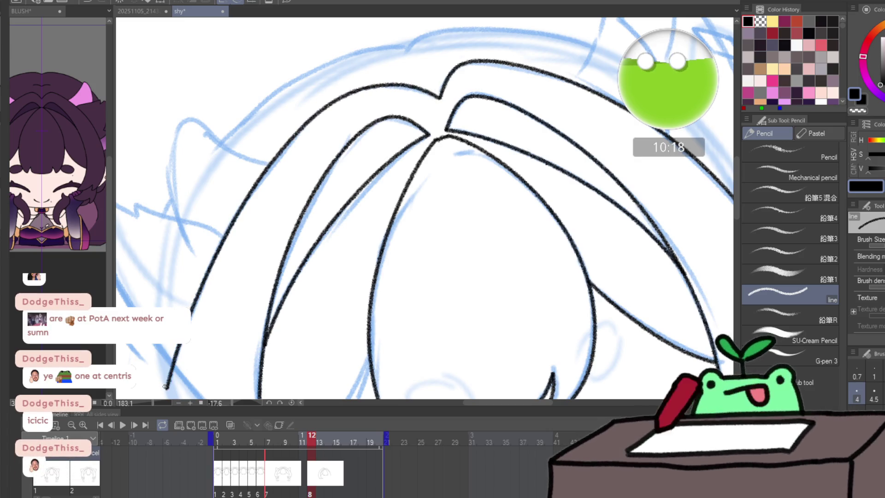
left_click_drag(592, 192, 316, 277)
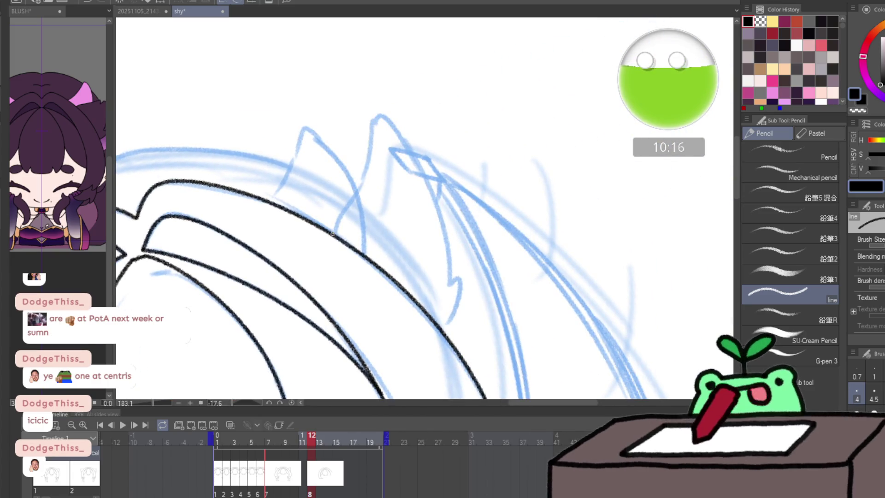
- Redraw the hair line toward the wing and ink the jagged wing tip beside the head
left_click_drag(345, 205, 371, 129)
key("ctrl+z")
mouse_move(332, 234)
left_mouse_down()
mouse_move(366, 167)
mouse_move(377, 121)
mouse_move(436, 213)
mouse_move(454, 289)
mouse_move(457, 281)
mouse_move(458, 308)
mouse_move(443, 330)
mouse_move(547, 241)
mouse_move(395, 231)
mouse_move(341, 170)
left_mouse_up()
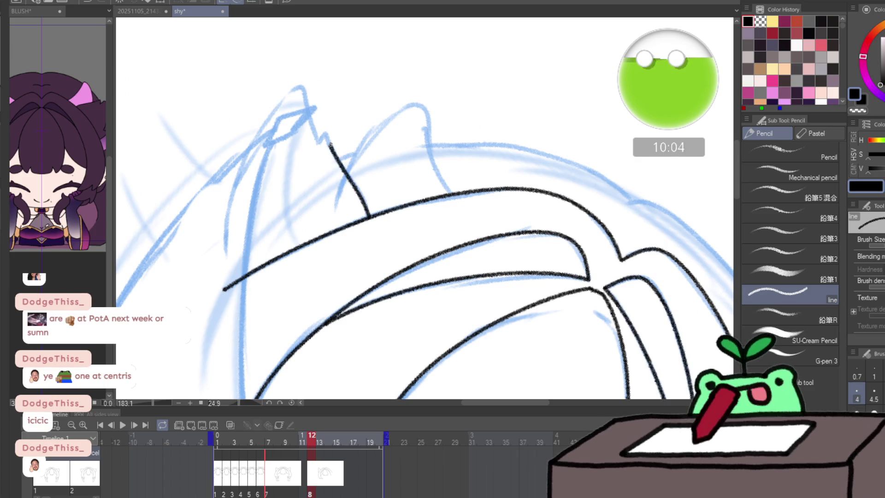
mouse_move(311, 112)
left_mouse_down()
mouse_move(293, 91)
mouse_move(242, 173)
mouse_move(228, 269)
left_mouse_up()
- Re-frame the head with a straightened view and add a short line under the hair tip
left_click_drag(258, 213, 214, 165)
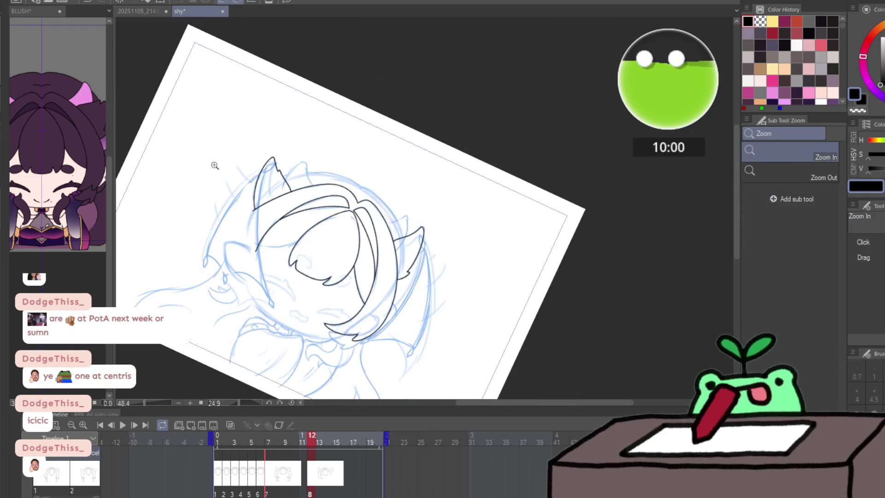
left_click_drag(290, 342, 292, 352)
key("p")
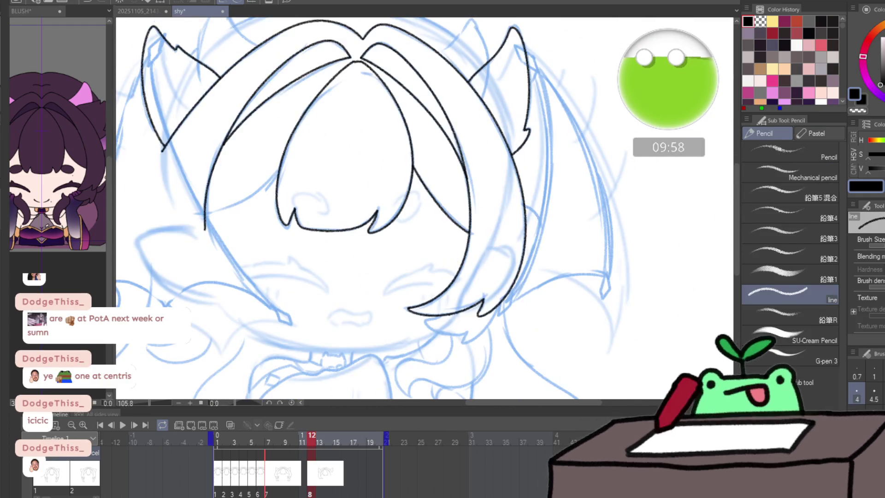
scroll(453, 340, "up", 5)
mouse_move(437, 237)
left_mouse_down()
mouse_move(408, 249)
mouse_move(401, 267)
mouse_move(513, 310)
mouse_move(558, 294)
mouse_move(615, 229)
left_mouse_up()
scroll(636, 204, "down", 1)
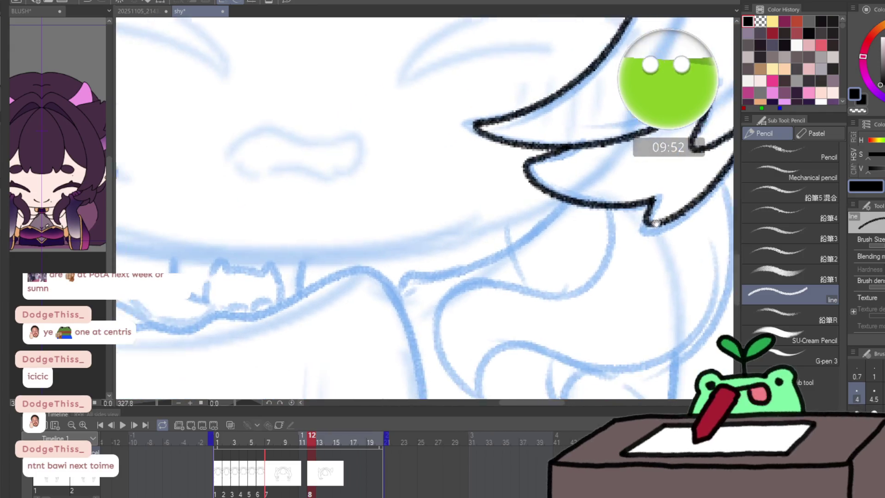
scroll(625, 217, "down", 1)
scroll(498, 149, "down", 1)
- Ink the curve sweeping from the hair tip, discarding a trial line on the face
mouse_move(507, 147)
left_mouse_down()
mouse_move(490, 204)
mouse_move(409, 213)
mouse_move(329, 256)
mouse_move(365, 323)
mouse_move(435, 278)
left_mouse_up()
mouse_move(454, 340)
left_mouse_down()
mouse_move(467, 322)
mouse_move(526, 301)
mouse_move(607, 251)
mouse_move(630, 140)
mouse_move(547, 334)
left_mouse_up()
mouse_move(504, 355)
left_mouse_down()
mouse_move(464, 266)
mouse_move(456, 163)
left_mouse_up()
key("ctrl+space")
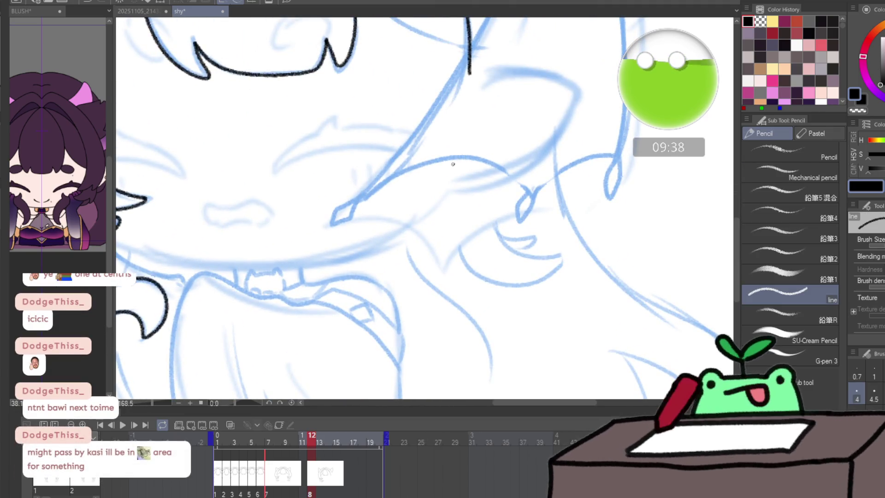
scroll(447, 159, "down", 2)
mouse_move(459, 166)
left_mouse_down()
mouse_move(484, 190)
mouse_move(436, 160)
mouse_move(435, 183)
left_mouse_up()
key("ctrl+space")
key("ctrl+z")
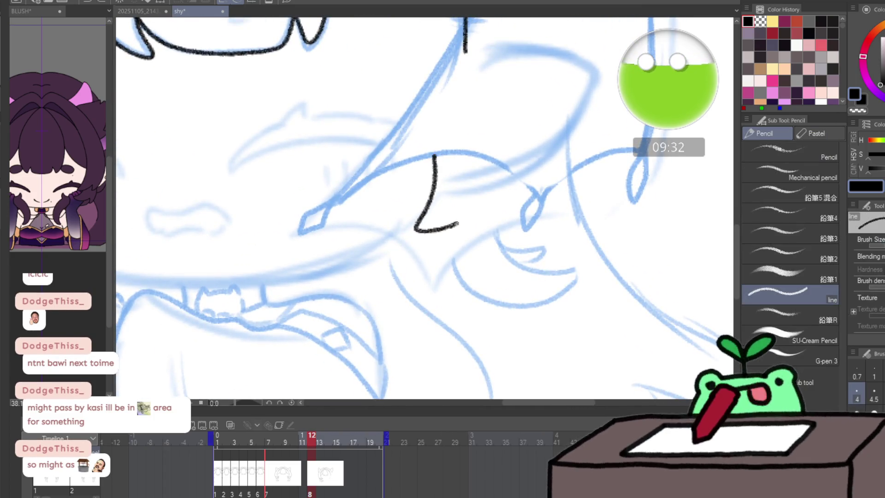
- Ink the upper and lower edges of the crescent curl beside the cheek, then view the whole character
left_click_drag(512, 199, 519, 169)
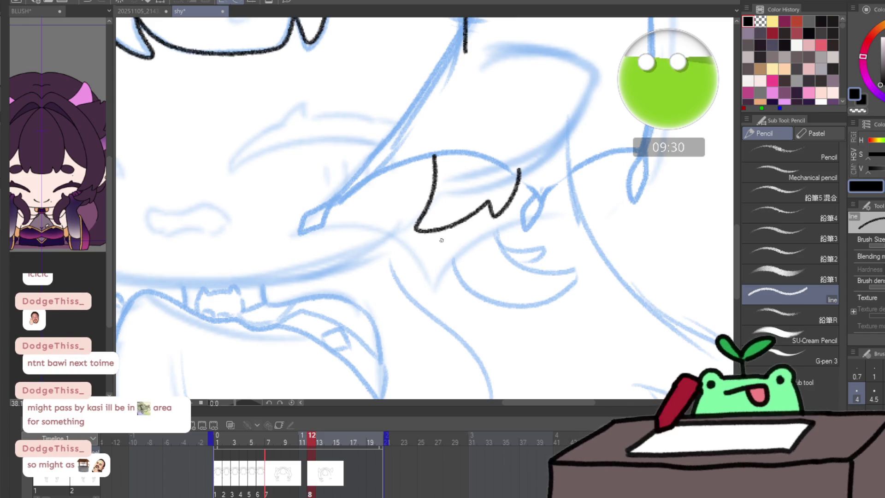
left_click_drag(443, 230, 466, 286)
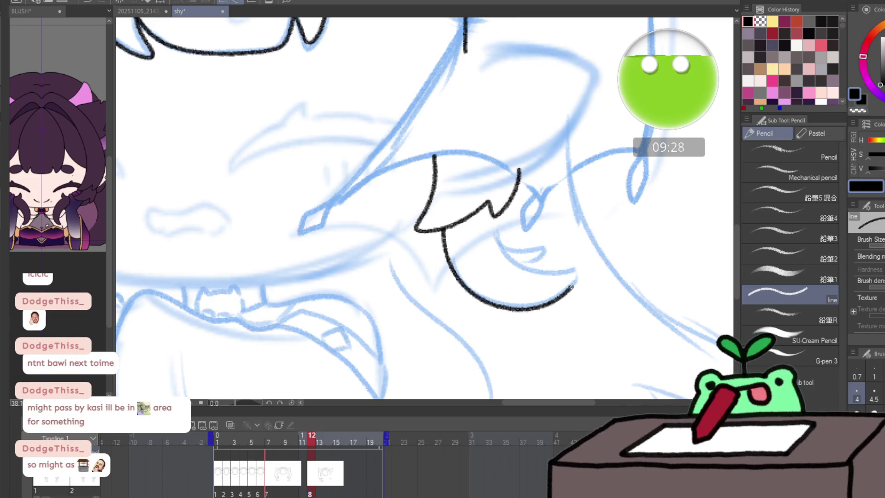
mouse_move(520, 264)
left_mouse_down()
mouse_move(546, 248)
mouse_move(517, 248)
left_mouse_up()
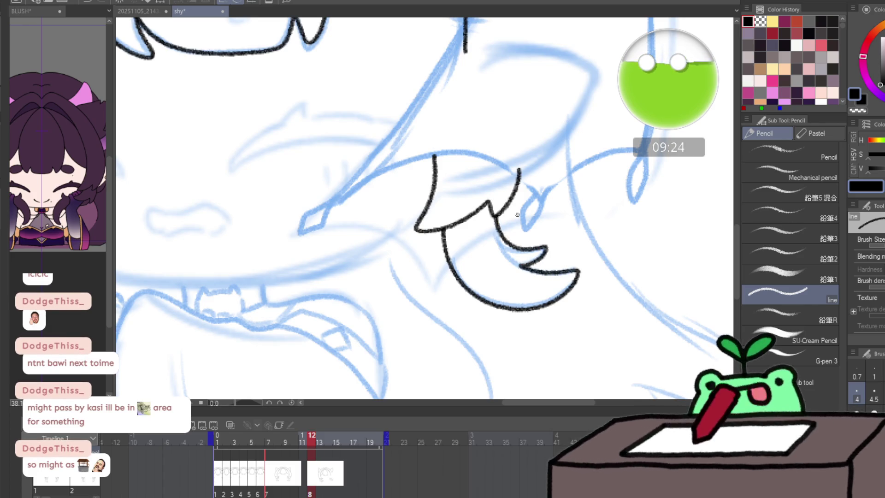
left_click_drag(517, 216, 466, 178)
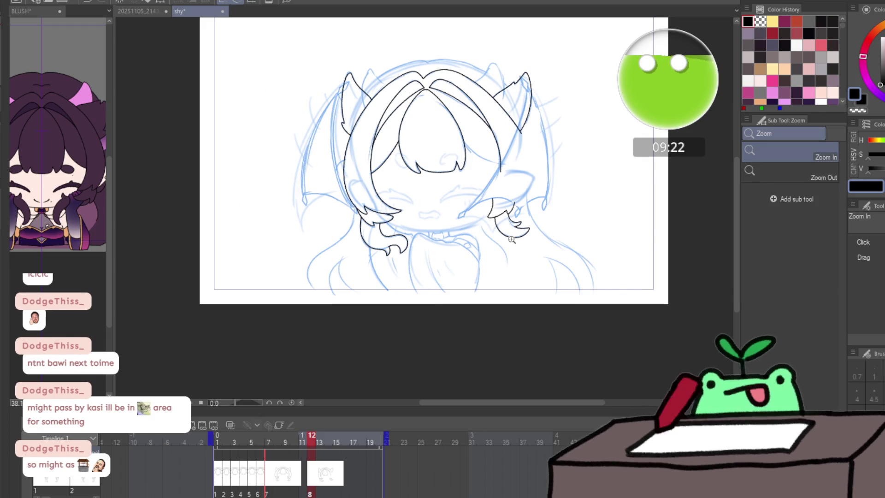
key("p")
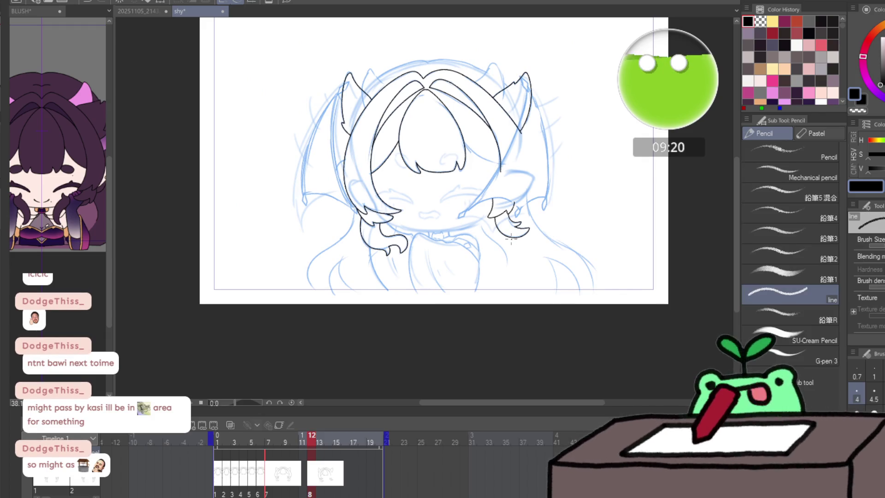
left_click(318, 492)
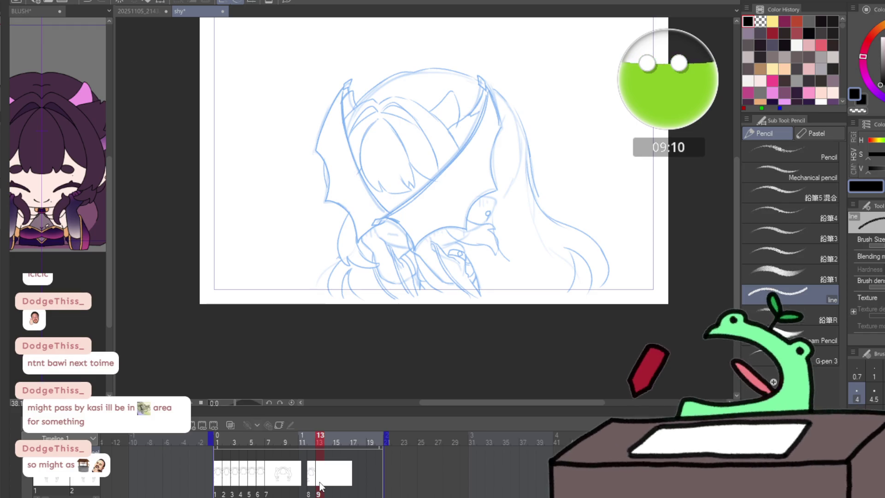
- Ink the top curve and downward line of the central bangs on frame 13, redrawing rejected strokes
left_click(382, 131, "ctrl")
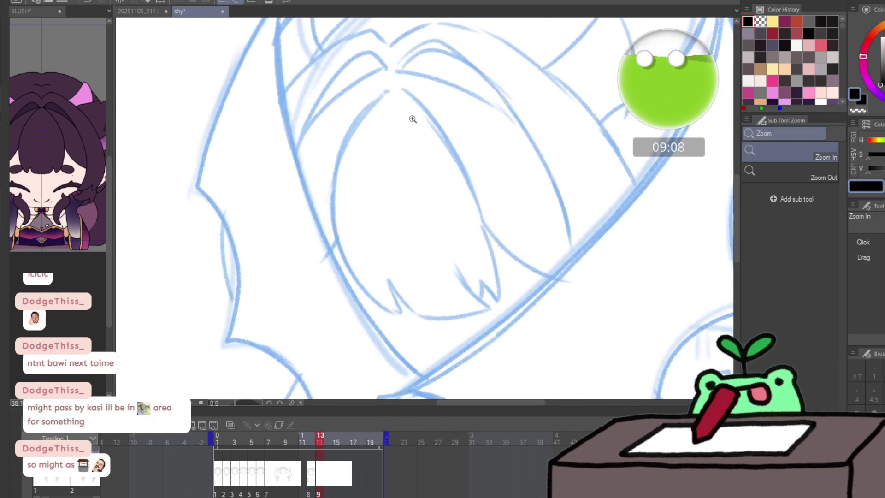
mouse_move(388, 74)
left_mouse_down()
mouse_move(375, 75)
mouse_move(337, 168)
mouse_move(340, 261)
mouse_move(389, 308)
mouse_move(450, 310)
left_mouse_up()
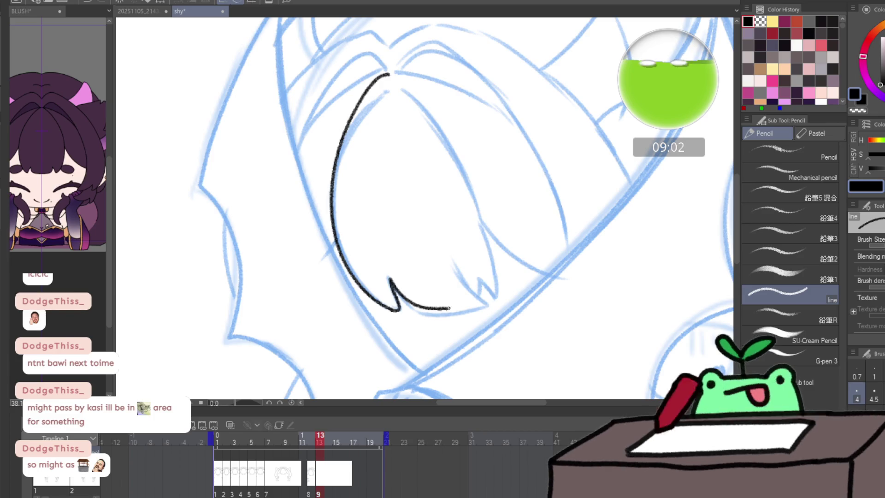
left_click_drag(454, 231, 439, 242)
key("ctrl+z")
key("ctrl+z")
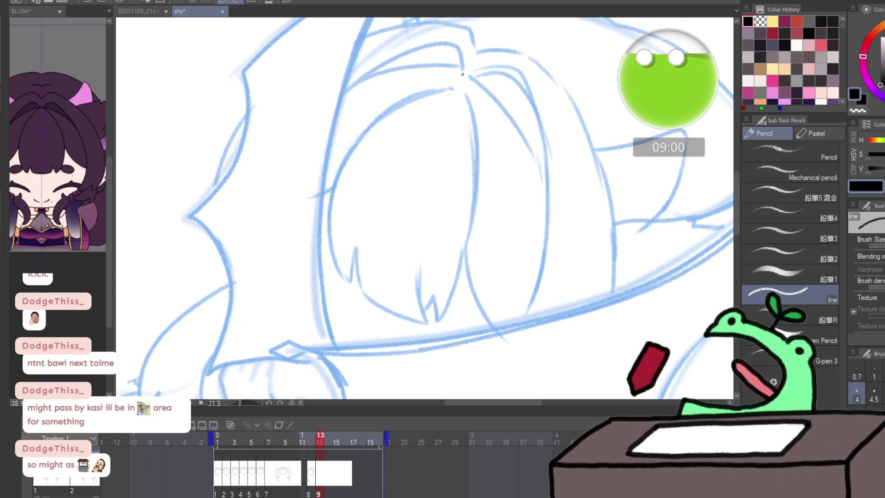
mouse_move(464, 74)
left_mouse_down()
mouse_move(420, 82)
mouse_move(337, 170)
mouse_move(327, 257)
left_mouse_up()
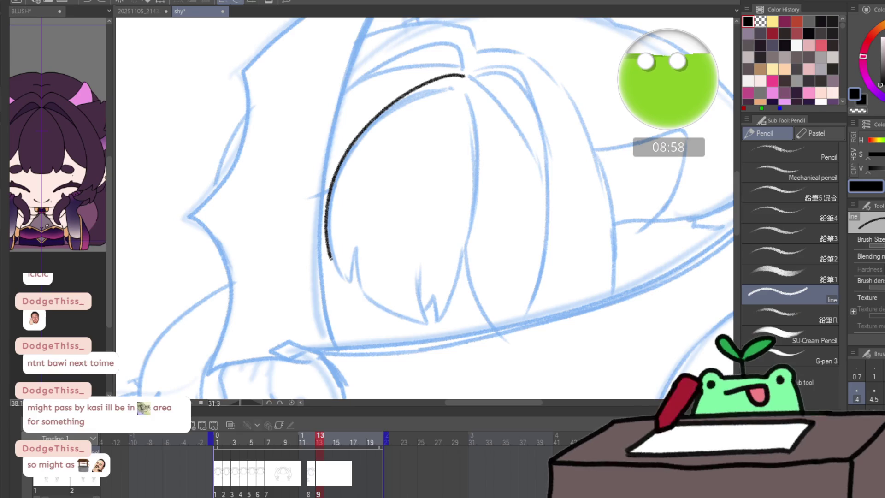
key("ctrl+z")
left_click_drag(462, 74, 398, 99)
mouse_move(330, 197)
left_mouse_down()
mouse_move(338, 272)
mouse_move(395, 312)
left_mouse_up()
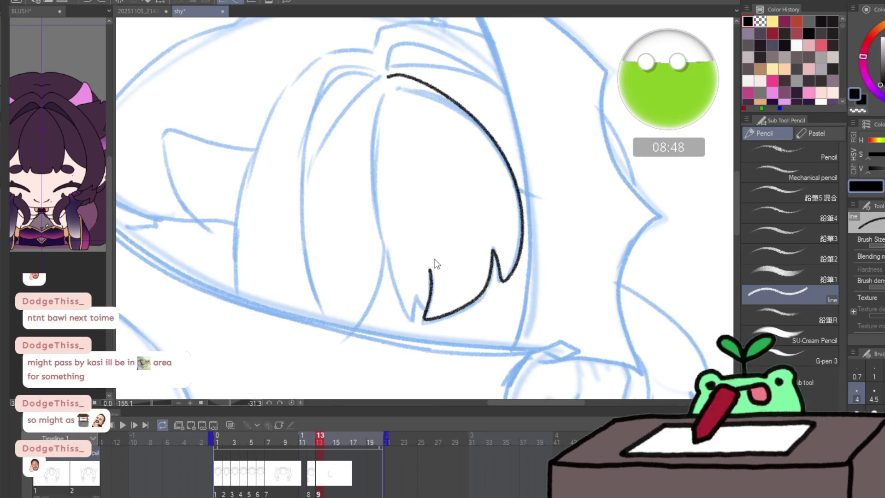
- Finish the bangs tip and add a hair line beside it, checking proportions mirrored
left_click_drag(388, 76, 373, 201)
key("ctrl+z")
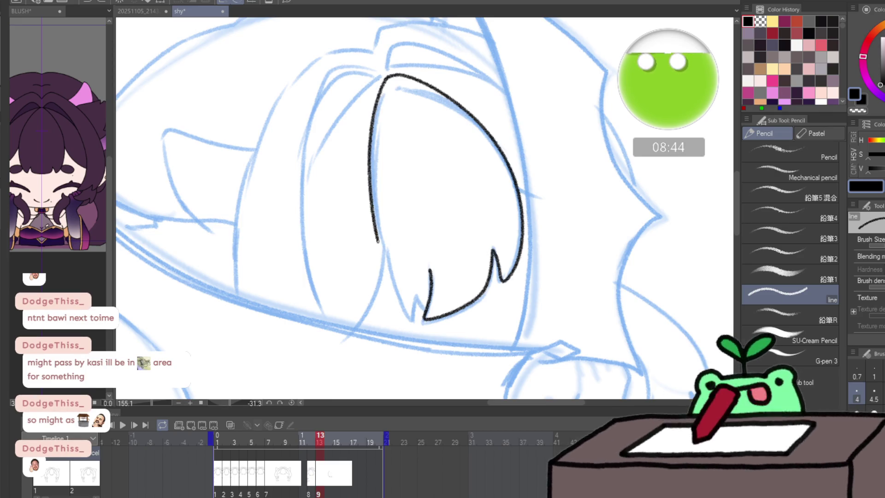
mouse_move(400, 303)
left_mouse_down()
mouse_move(409, 314)
mouse_move(417, 288)
mouse_move(425, 303)
left_mouse_up()
key("h")
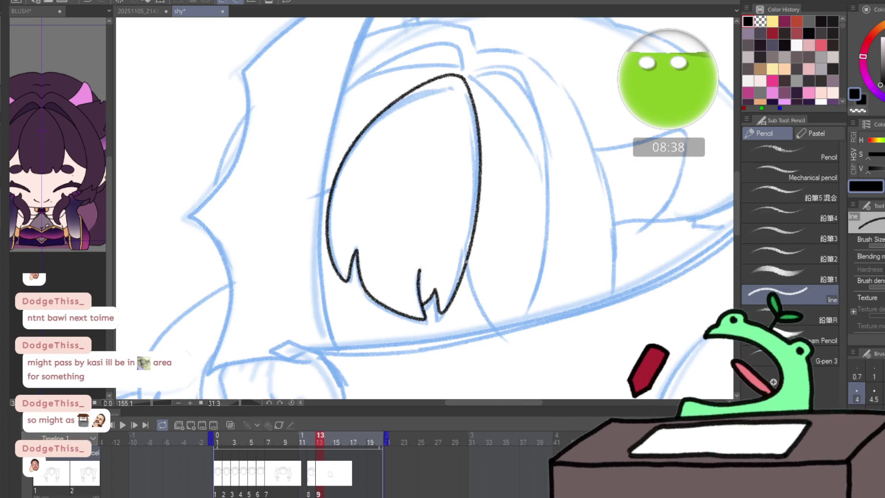
left_click_drag(466, 262, 502, 333)
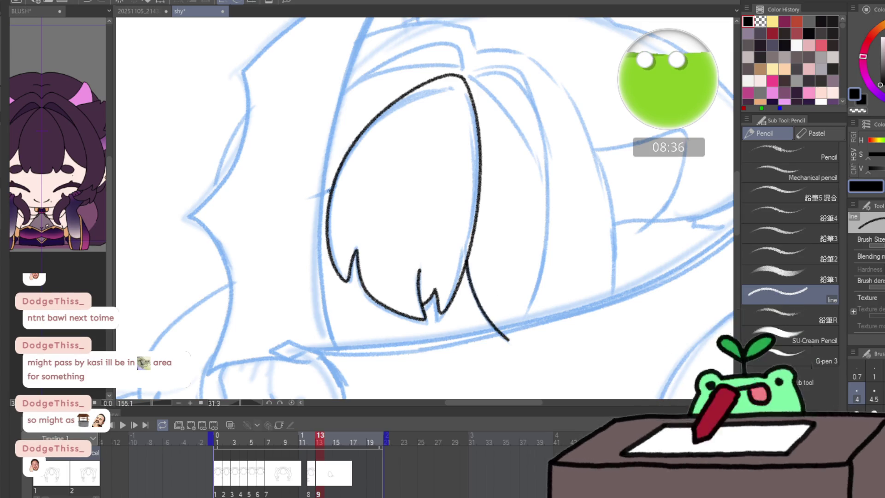
scroll(421, 142, "up", 3)
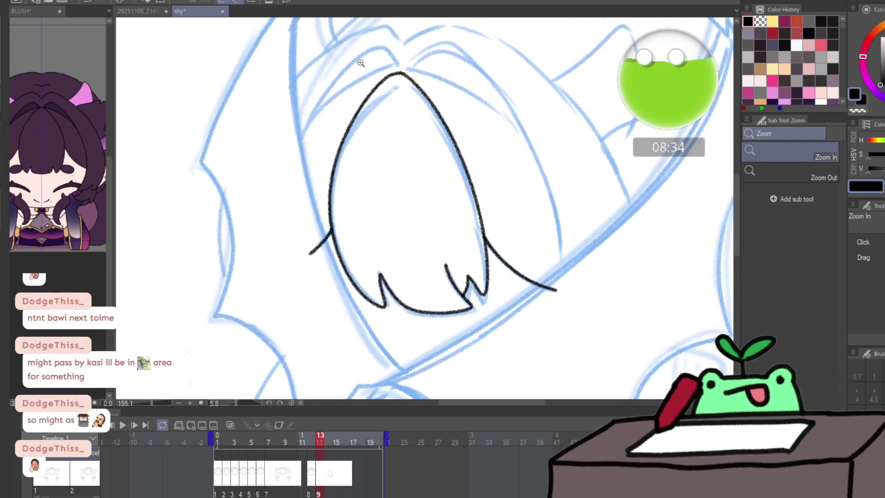
scroll(374, 131, "up", 3)
scroll(329, 124, "down", 3)
- Ink the looping strand over the bangs and the hair arch curving down the right side
mouse_move(238, 252)
left_mouse_down()
mouse_move(277, 188)
mouse_move(356, 103)
mouse_move(382, 108)
left_mouse_up()
mouse_move(238, 252)
left_mouse_down()
mouse_move(325, 156)
mouse_move(390, 126)
left_mouse_up()
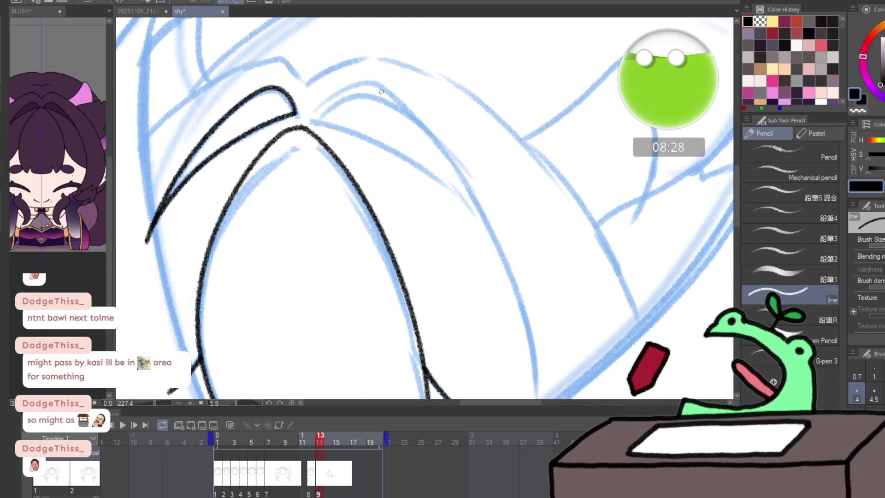
key("h")
scroll(498, 118, "down", 2)
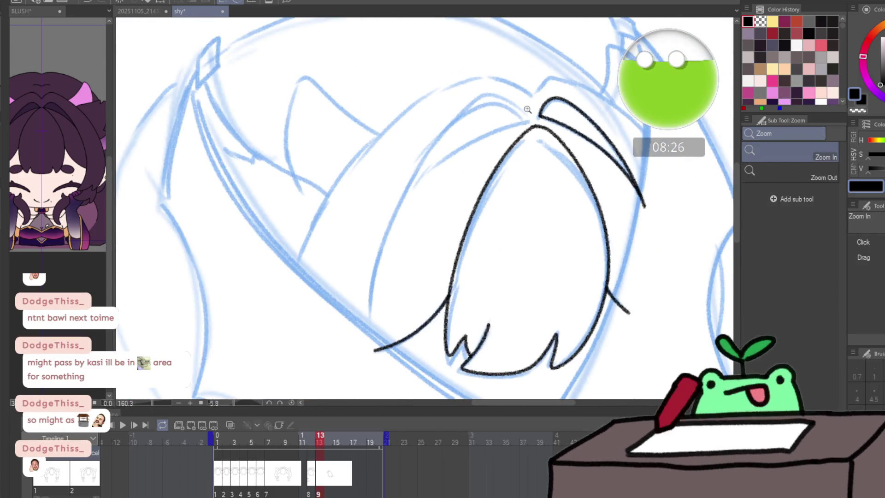
mouse_move(503, 99)
left_mouse_down()
mouse_move(450, 114)
mouse_move(364, 340)
left_mouse_up()
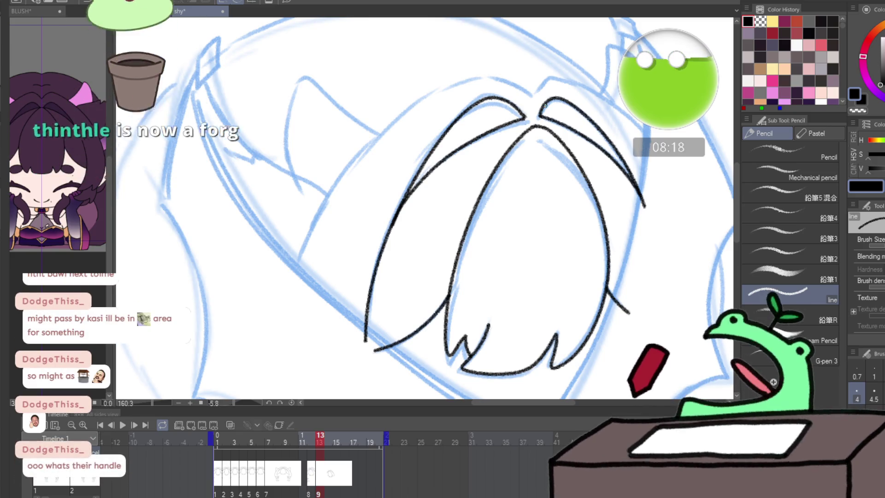
mouse_move(316, 212)
left_mouse_down()
mouse_move(277, 254)
mouse_move(472, 125)
left_mouse_up()
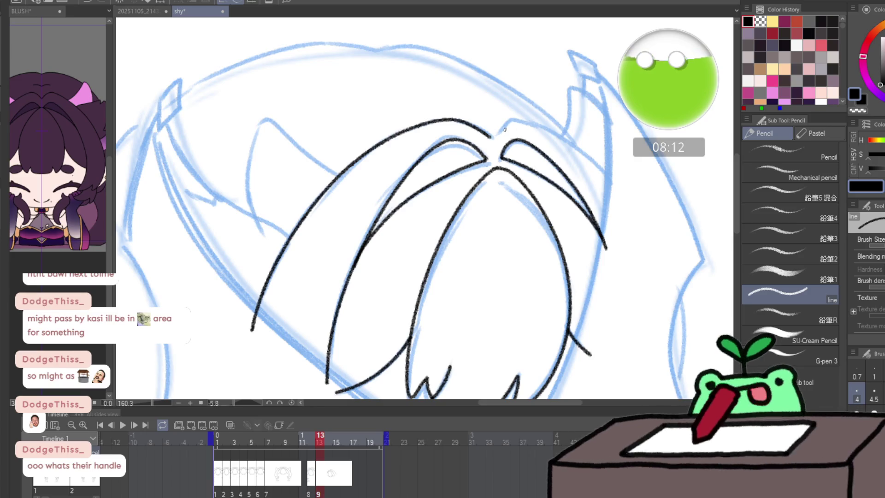
mouse_move(541, 124)
left_mouse_down()
mouse_move(616, 181)
mouse_move(465, 240)
mouse_move(541, 199)
mouse_move(581, 211)
left_mouse_up()
scroll(551, 337, "down", 5)
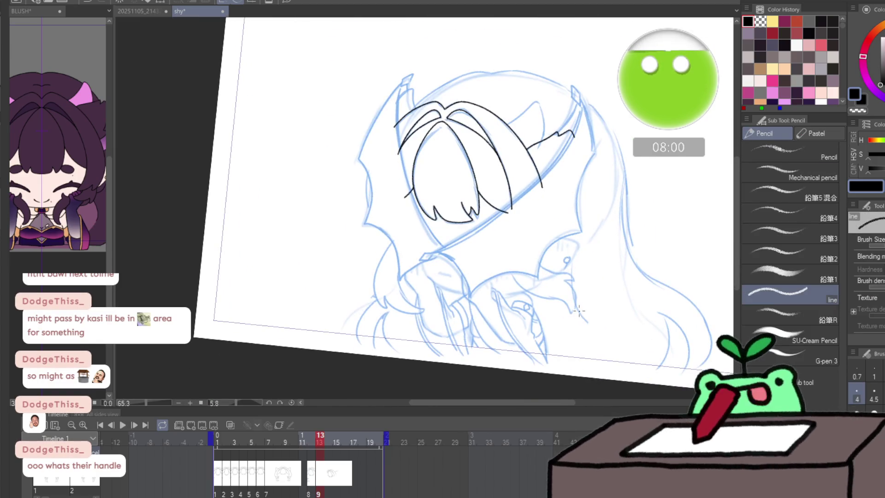
scroll(550, 337, "up", 4)
scroll(445, 253, "up", 3)
- Ink the left side strand's outer edge, hooked tip and lower edge, redrawing the first stroke
left_click_drag(399, 234, 341, 237)
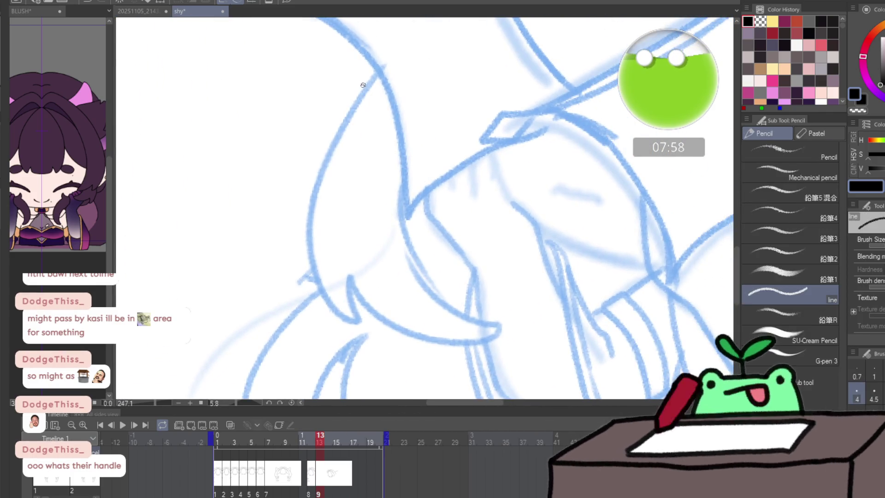
left_click_drag(378, 66, 337, 316)
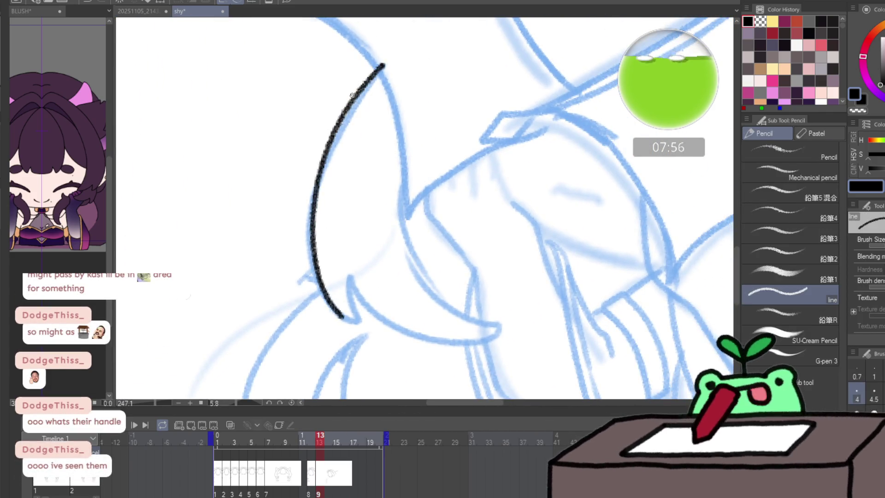
key("ctrl+z")
left_click_drag(351, 98, 306, 246)
mouse_move(337, 312)
left_mouse_down()
mouse_move(347, 280)
mouse_move(456, 342)
left_mouse_up()
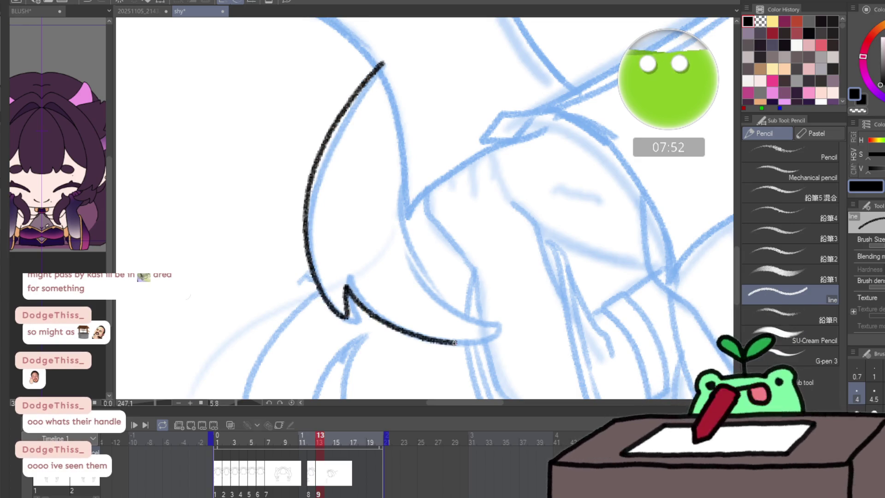
mouse_move(404, 230)
left_mouse_down()
mouse_move(421, 148)
mouse_move(230, 214)
mouse_move(119, 142)
mouse_move(298, 163)
mouse_move(408, 246)
left_mouse_up()
- Ink the hooked strand on the other side and add a blank cel at frame 14
mouse_move(483, 262)
left_mouse_down()
mouse_move(536, 313)
mouse_move(550, 261)
mouse_move(529, 202)
left_mouse_up()
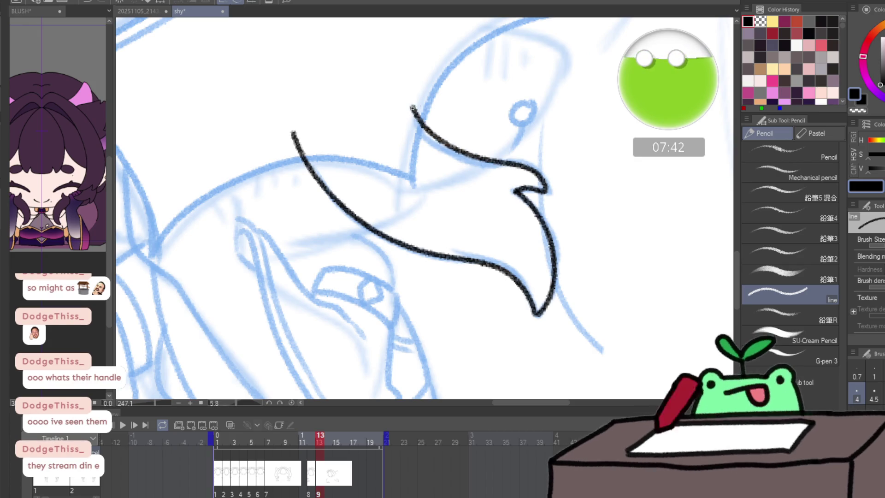
scroll(445, 267, "down", 3)
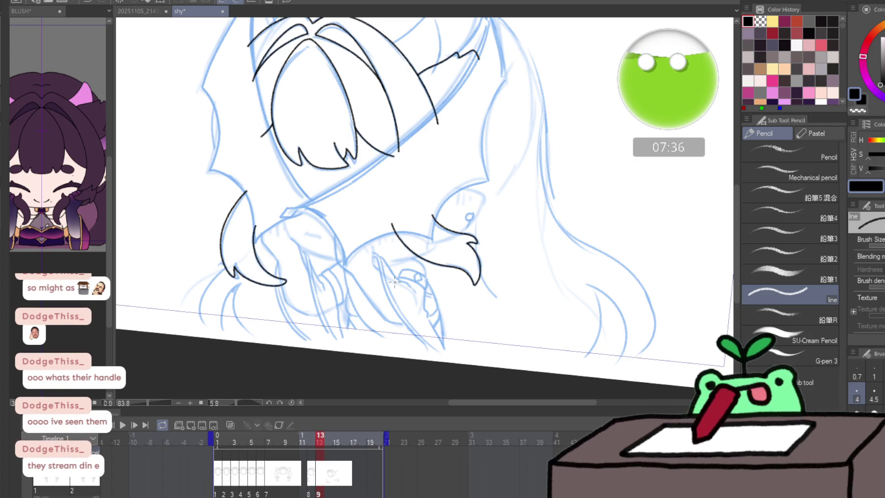
scroll(437, 339, "down", 2)
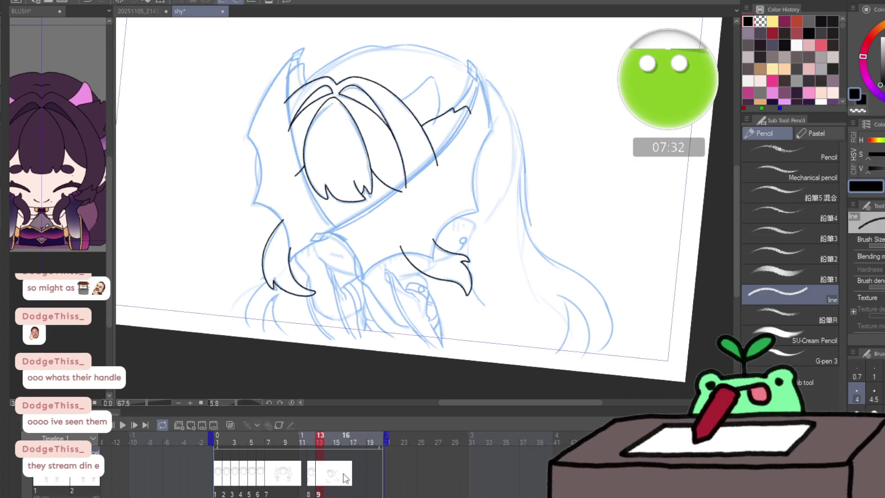
key("ctrl+shift+alt+n")
scroll(319, 134, "up", 4)
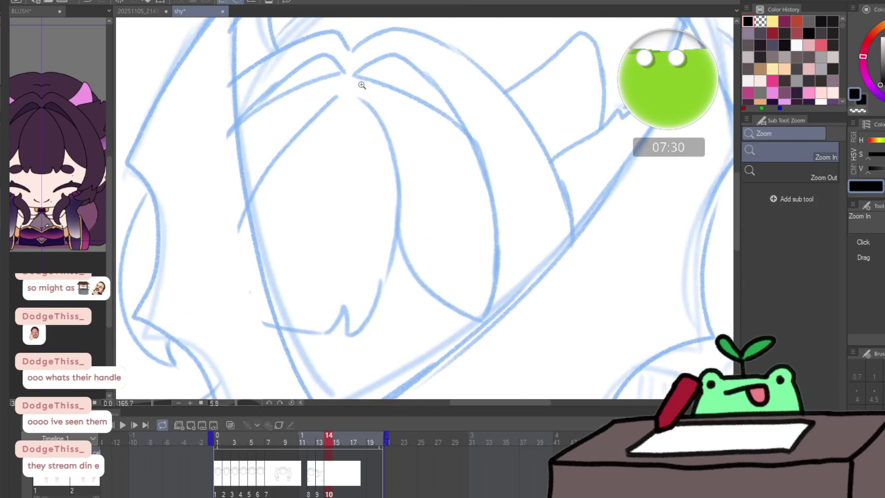
- Compare with the neighbouring frame and try the first fringe strand edges mirrored, undoing misplaced strokes
key("Left")
key("Right")
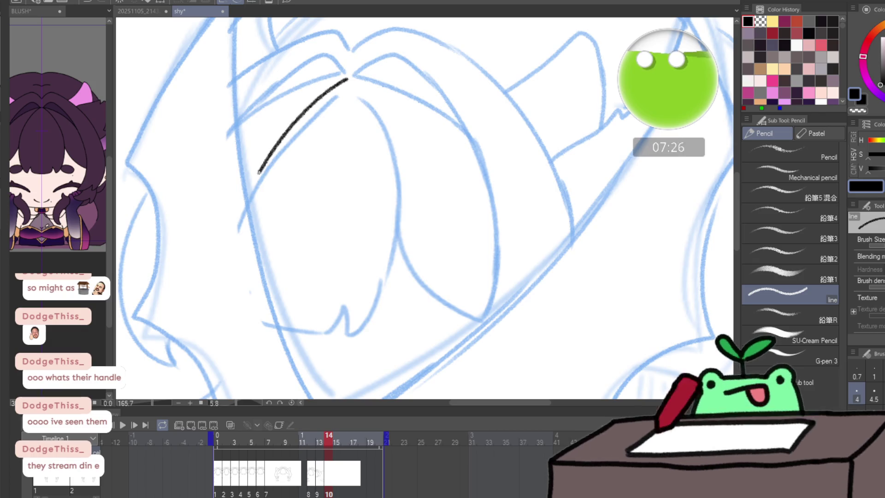
left_click_drag(259, 173, 235, 231)
key("ctrl+z")
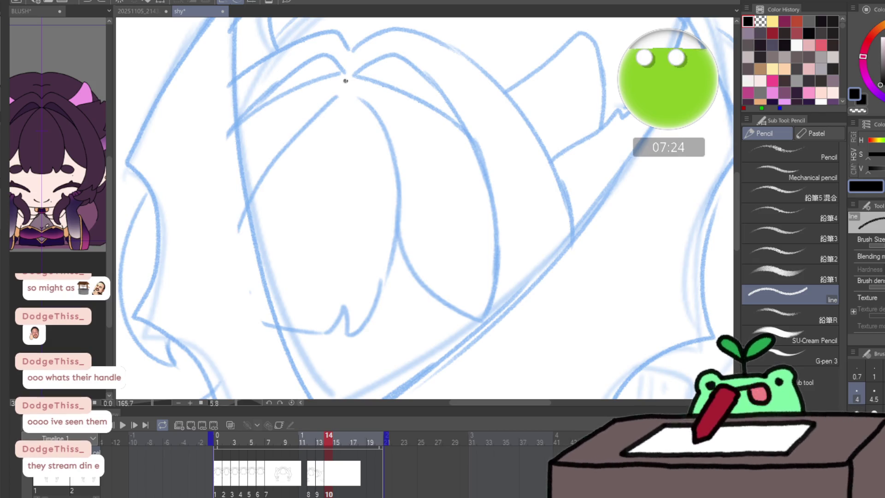
key("ctrl+space")
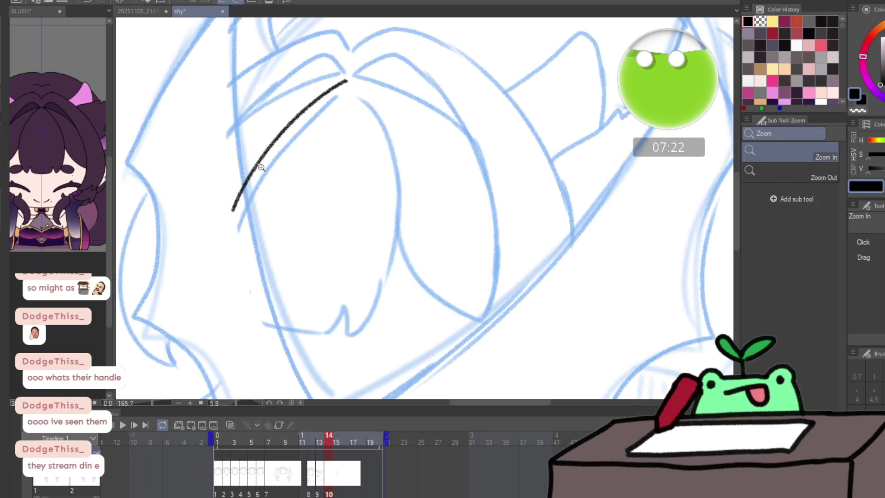
key("h")
key("p")
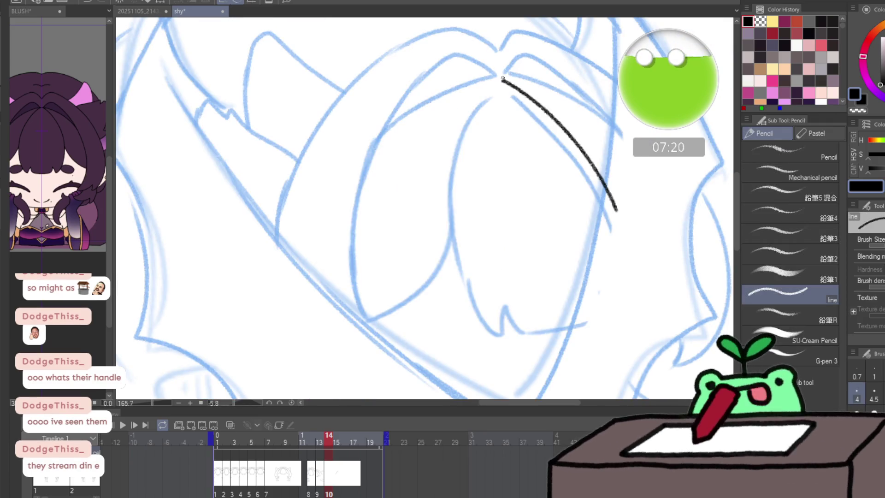
mouse_move(452, 202)
left_mouse_down()
mouse_move(473, 301)
mouse_move(495, 333)
left_mouse_up()
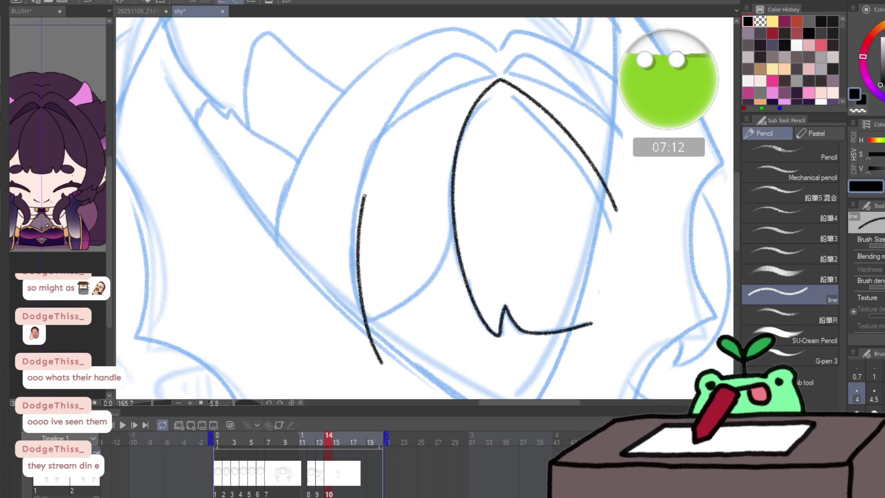
key("ctrl+z")
- Ink the central strand's curved edge, its top extension and the joining strand
mouse_move(376, 350)
left_mouse_down()
mouse_move(353, 281)
mouse_move(365, 171)
mouse_move(409, 93)
left_mouse_up()
left_click_drag(453, 56, 477, 57)
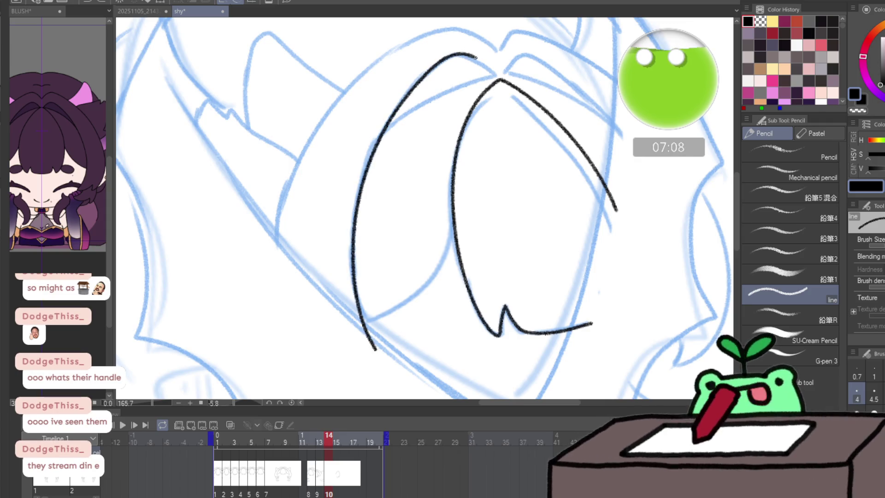
scroll(422, 207, "up", 2)
mouse_move(365, 165)
left_mouse_down()
mouse_move(462, 88)
mouse_move(519, 74)
left_mouse_up()
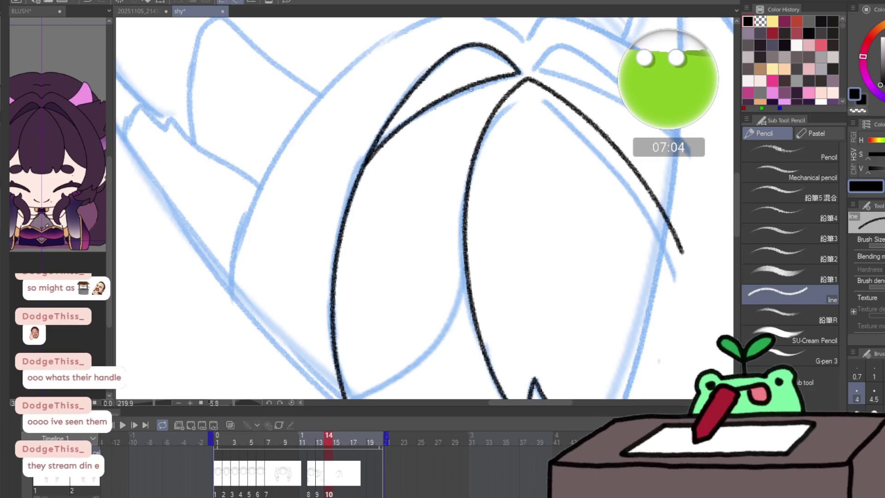
left_click_drag(361, 180, 372, 215)
- Draw the long outer fringe curve, redrawing it to reach higher
mouse_move(240, 300)
left_mouse_down()
mouse_move(310, 155)
mouse_move(409, 67)
mouse_move(467, 45)
mouse_move(494, 48)
mouse_move(527, 71)
left_mouse_up()
key("ctrl+z")
mouse_move(237, 355)
left_mouse_down()
mouse_move(282, 206)
mouse_move(377, 93)
mouse_move(439, 53)
mouse_move(240, 343)
mouse_move(286, 188)
mouse_move(416, 61)
mouse_move(484, 42)
mouse_move(533, 71)
left_mouse_up()
key("ctrl+z")
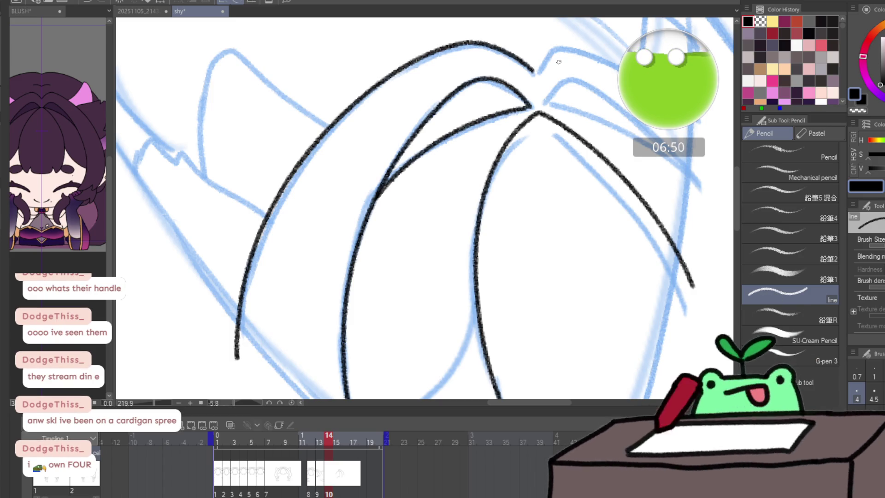
- Ink the short outer strand, the peak where fringe layers meet and the topmost arched layer, mirrored
key("Left")
key("Right")
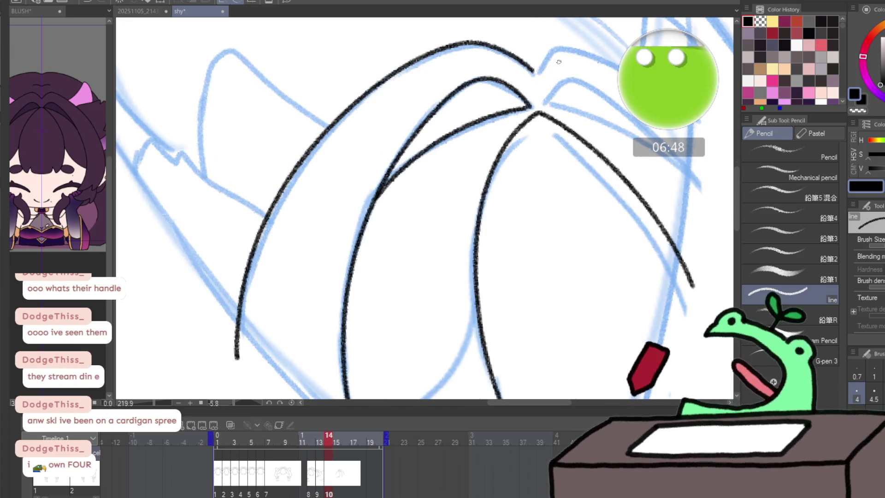
key("h")
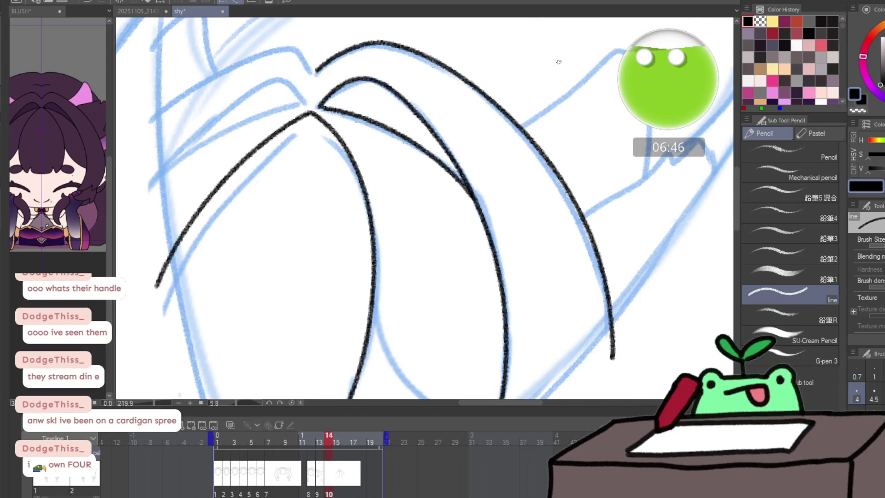
mouse_move(143, 194)
left_mouse_down()
mouse_move(188, 142)
mouse_move(259, 87)
left_mouse_up()
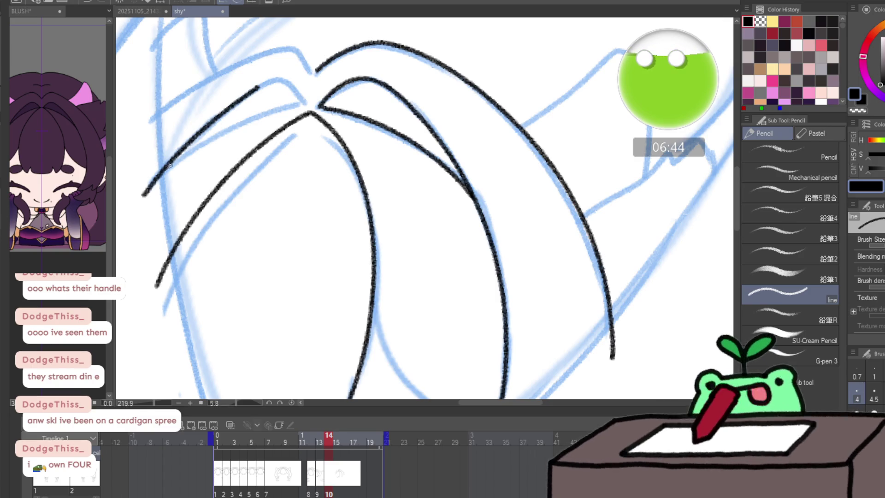
key("ctrl+z")
left_click_drag(142, 194, 188, 142)
mouse_move(299, 88)
left_mouse_down()
mouse_move(305, 106)
mouse_move(201, 147)
left_mouse_up()
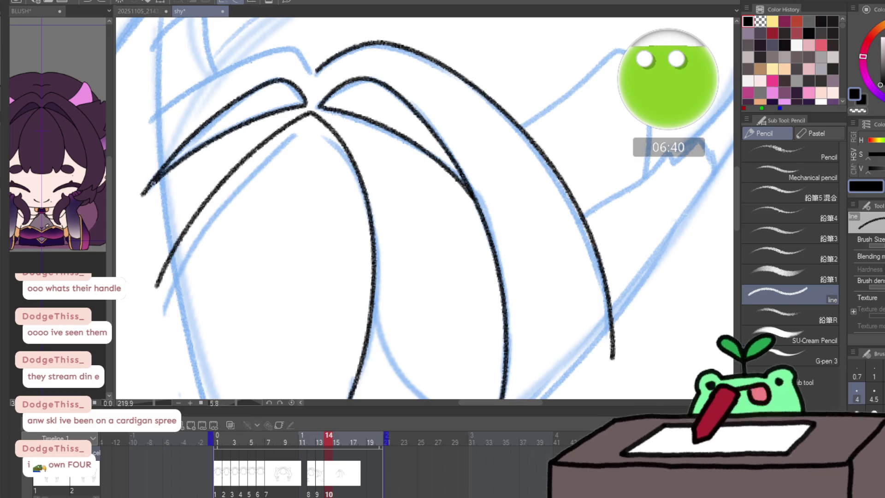
mouse_move(139, 124)
left_mouse_down()
mouse_move(305, 57)
mouse_move(316, 72)
left_mouse_up()
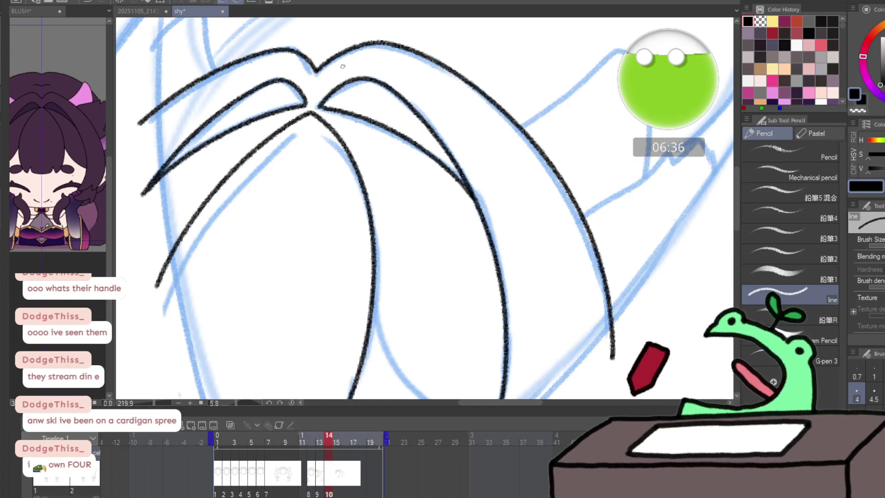
- Ink a lower strand edge down to its pointed tip and the tip's short lower edge
key("Left")
key("Right")
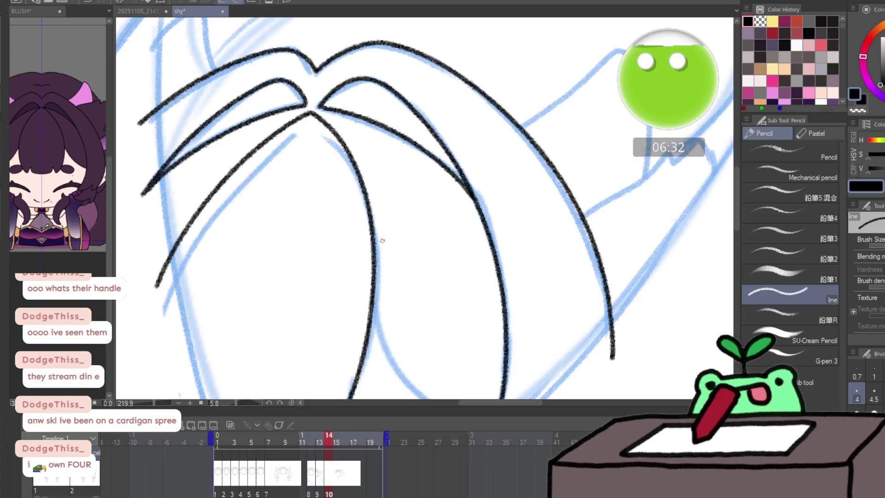
left_click_drag(382, 240, 427, 76)
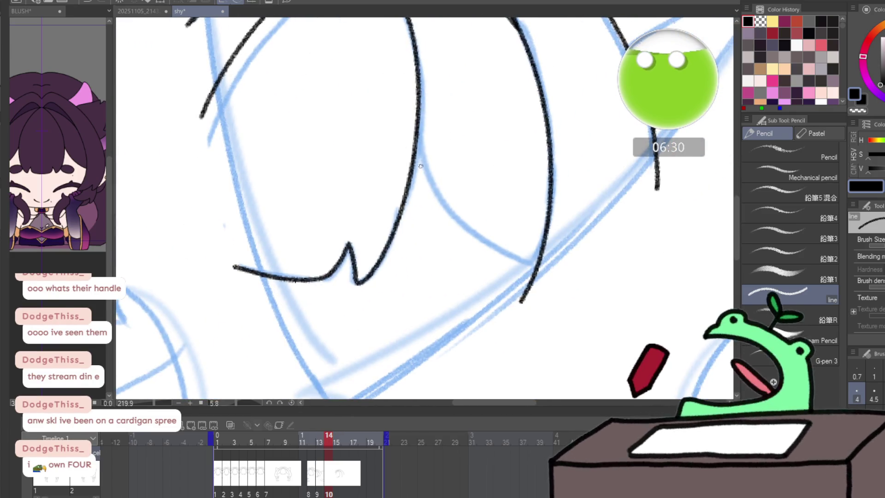
left_click_drag(417, 147, 539, 268)
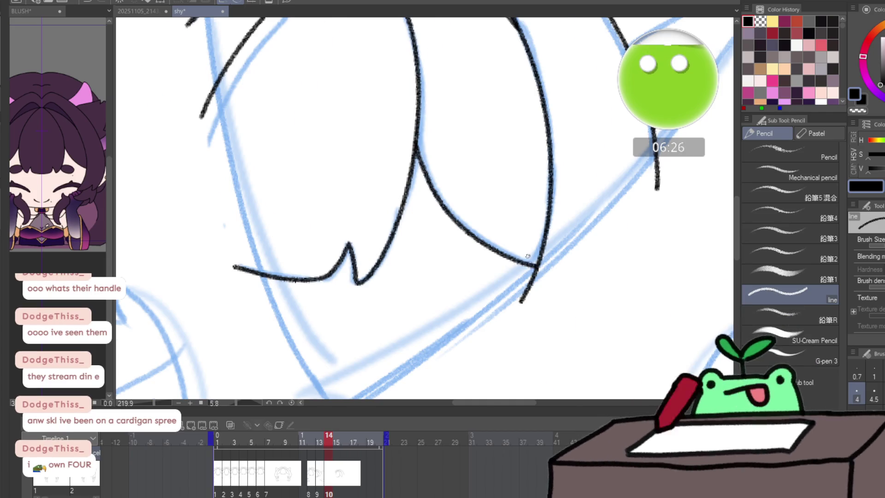
key("h")
left_click_drag(327, 301, 379, 276)
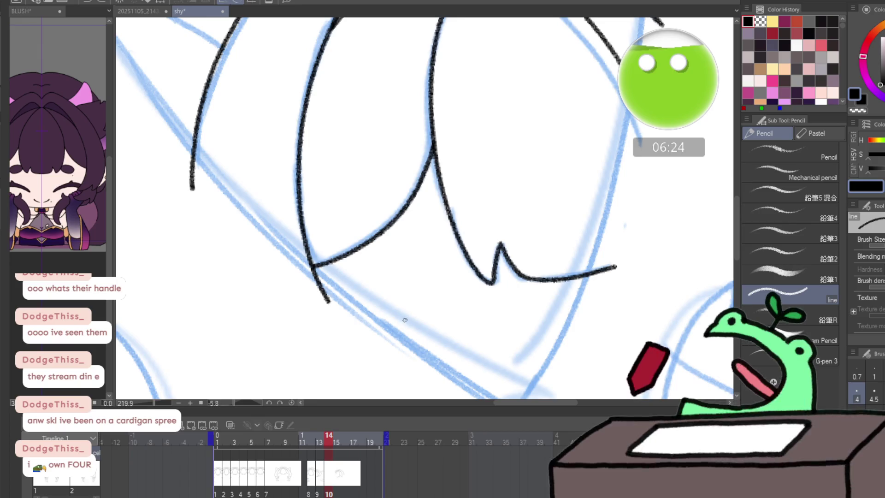
- Zoom out and flip the canvas to review the whole head against the sketch
key("slash")
mouse_move(422, 310)
left_mouse_down()
mouse_move(372, 334)
mouse_move(402, 323)
left_mouse_up()
key("p")
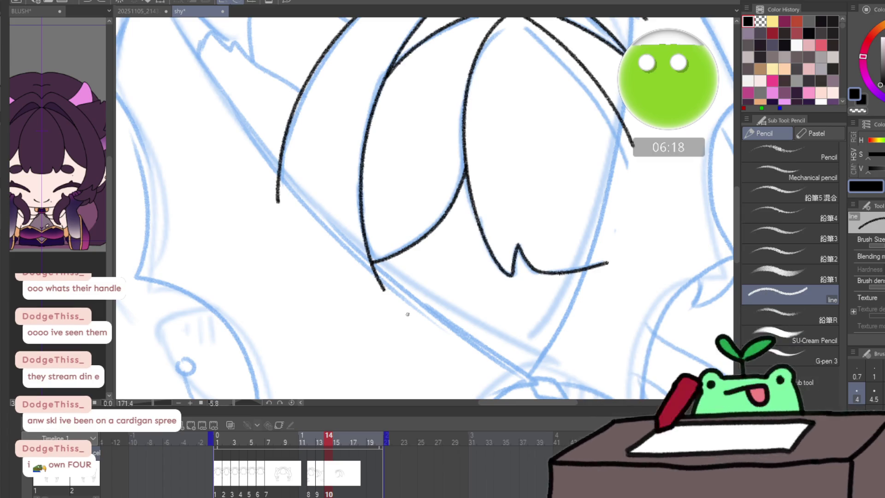
key("h")
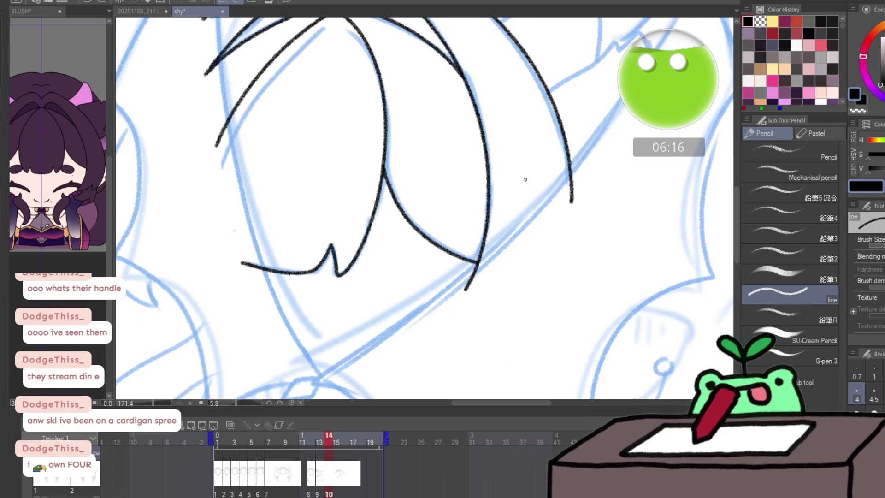
left_click_drag(543, 174, 380, 285)
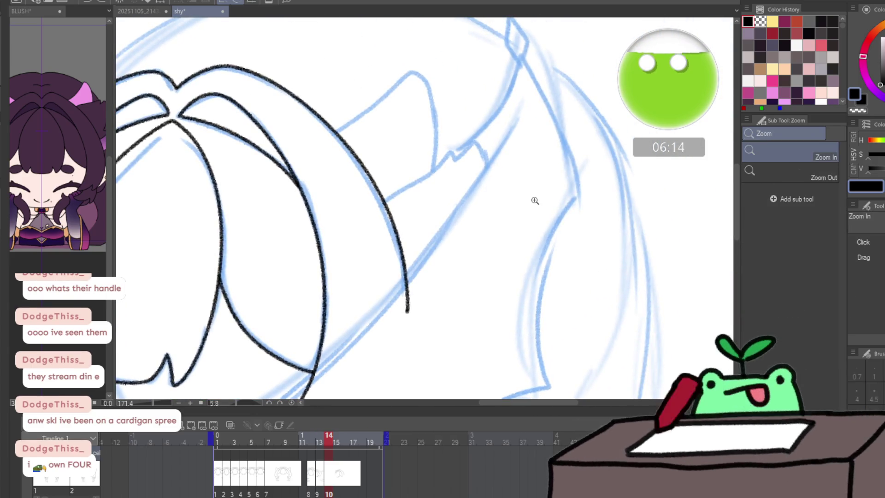
- Frame the tuft area, then step to frame 15 to create an empty cel
mouse_move(529, 198)
left_mouse_down()
mouse_move(529, 170)
mouse_move(504, 146)
mouse_move(419, 208)
mouse_move(380, 223)
mouse_move(450, 97)
mouse_move(484, 114)
mouse_move(500, 141)
left_mouse_up()
key("p")
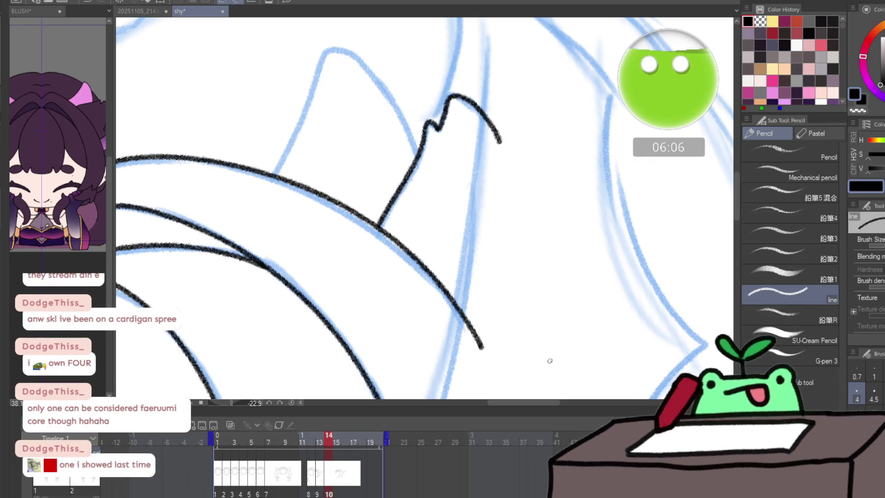
key("h")
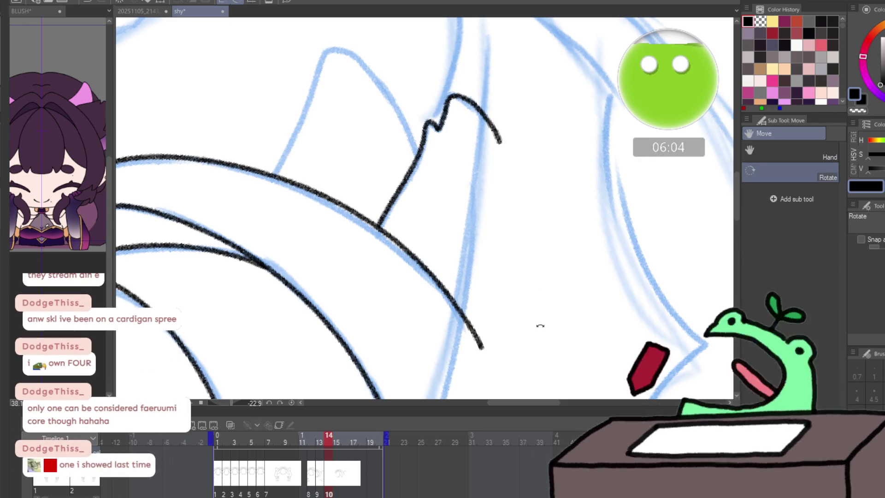
key("Right")
key("ctrl+h")
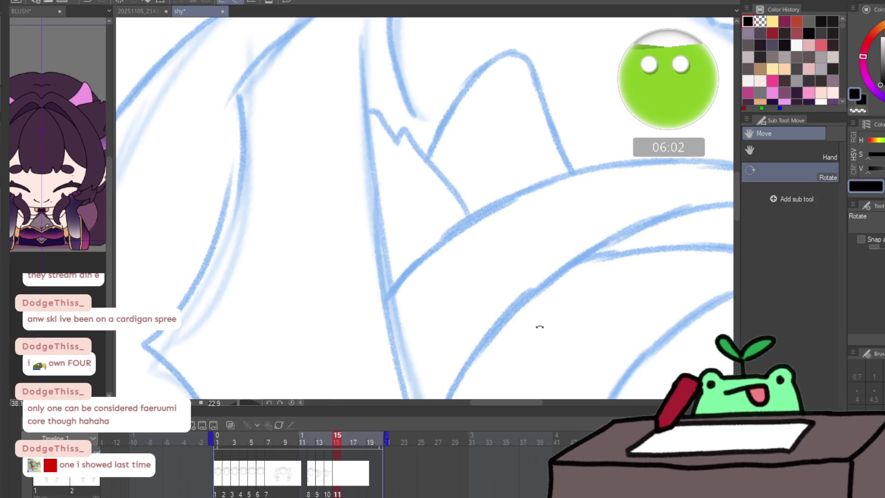
- Return to frame 14 unmirrored and level the canvas rotation to zero around the line art
left_click(330, 490)
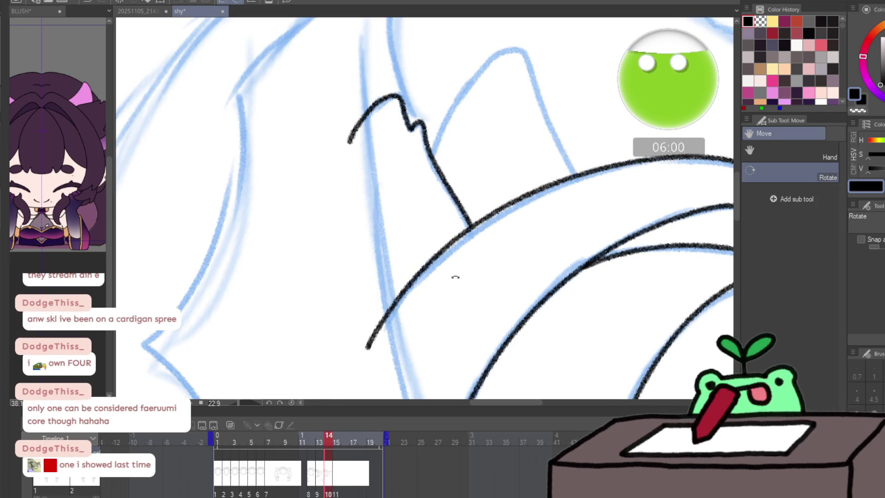
key("ctrl+h")
mouse_move(453, 298)
left_mouse_down()
mouse_move(488, 363)
mouse_move(486, 338)
left_mouse_up()
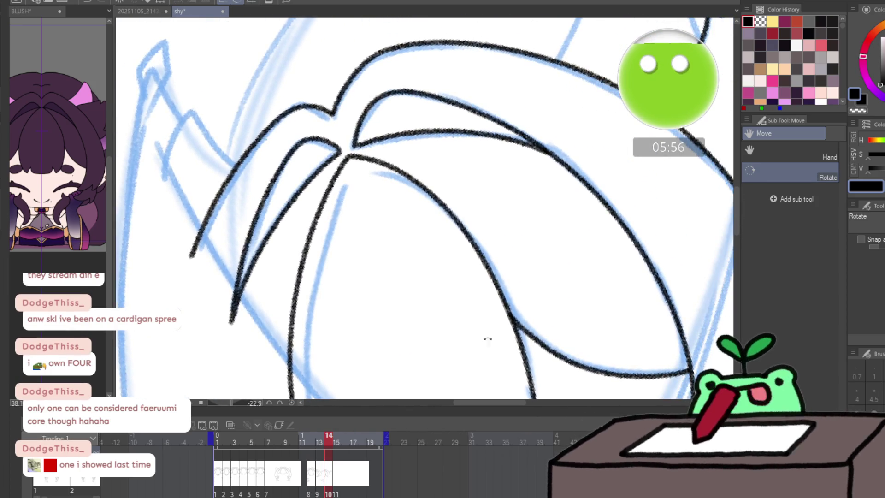
scroll(486, 339, "down", 3)
key("ctrl+alt+0")
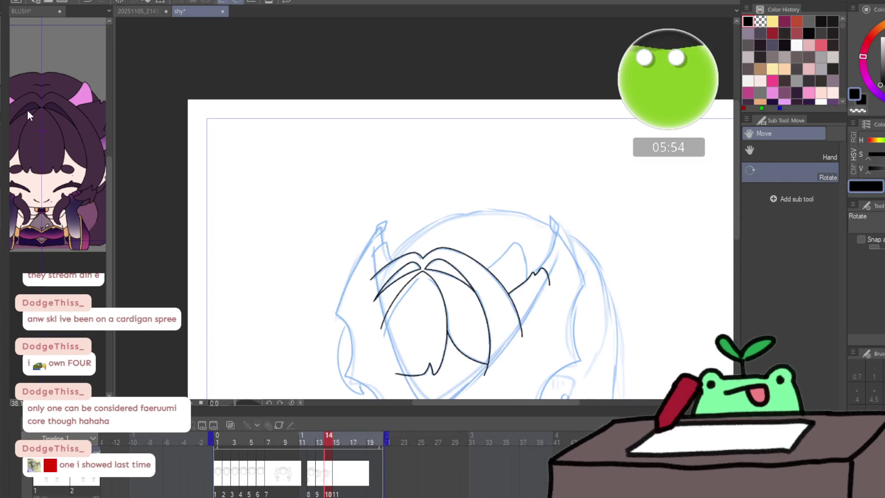
- Ink the left side lock down the sketch with its hooked end and upper edge
left_click_drag(500, 362, 518, 275)
left_click_drag(488, 371, 495, 336)
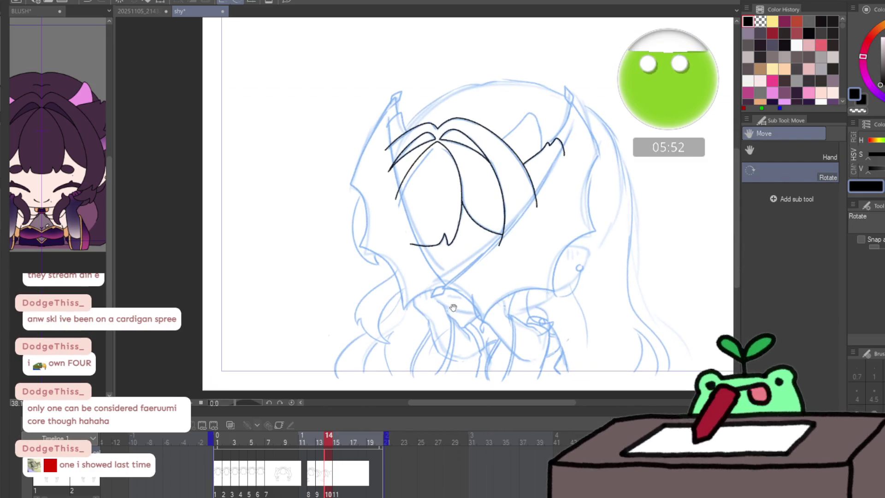
scroll(494, 336, "up", 5)
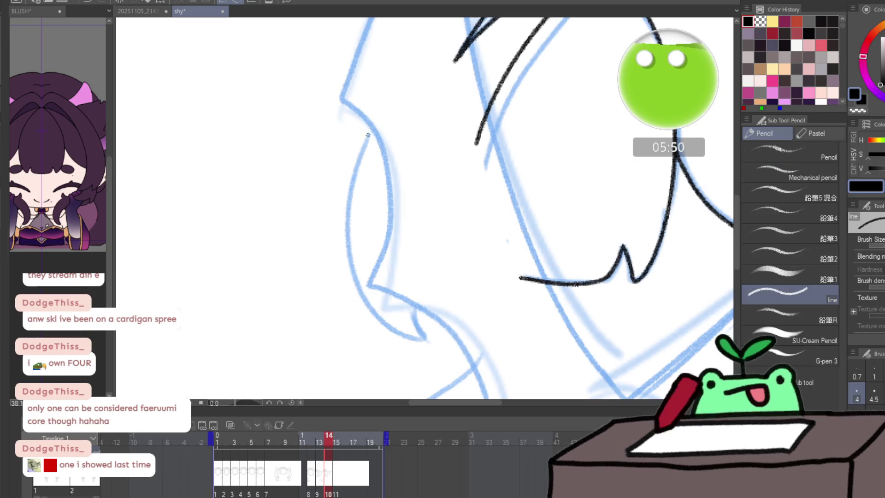
left_click_drag(375, 123, 354, 168)
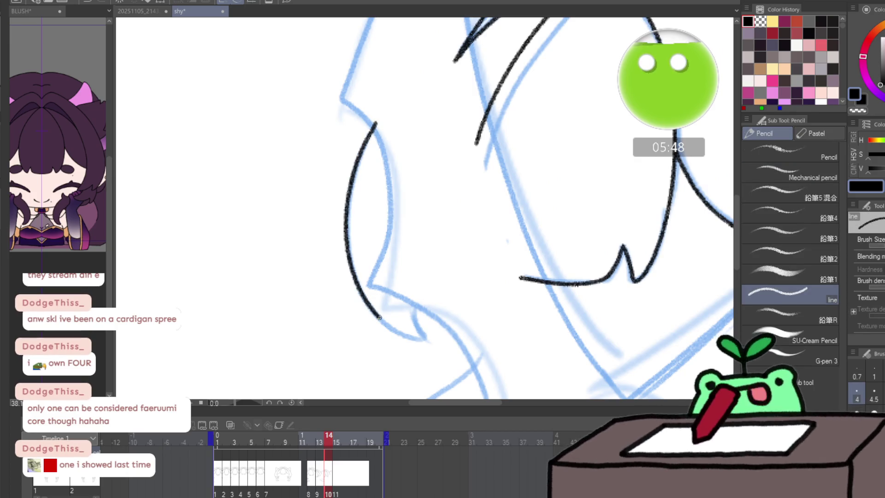
mouse_move(442, 290)
left_mouse_down()
mouse_move(421, 188)
mouse_move(435, 132)
left_mouse_up()
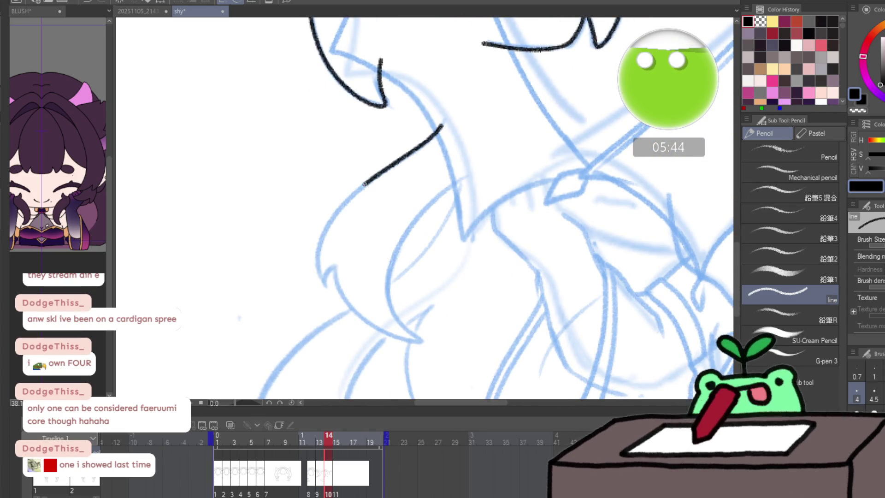
left_click_drag(365, 183, 319, 247)
mouse_move(337, 279)
left_mouse_down()
mouse_move(377, 331)
mouse_move(419, 340)
left_mouse_up()
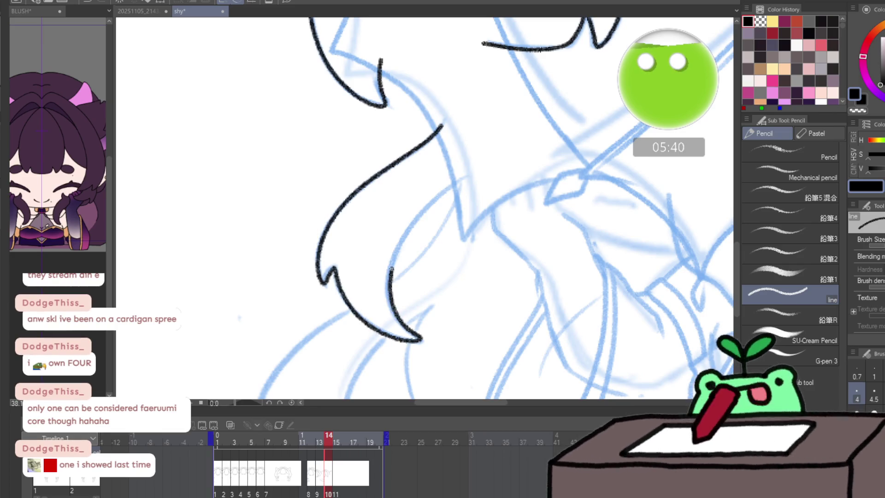
left_click_drag(391, 269, 429, 205)
- Ink the crescent curl beside the right cheek and zoom out to see the whole head
mouse_move(498, 175)
left_mouse_down()
mouse_move(233, 228)
mouse_move(436, 316)
mouse_move(422, 154)
mouse_move(494, 260)
left_mouse_up()
scroll(510, 279, "down", 5)
scroll(510, 279, "up", 1)
scroll(510, 278, "up", 2)
scroll(510, 279, "up", 2)
scroll(509, 278, "down", 1)
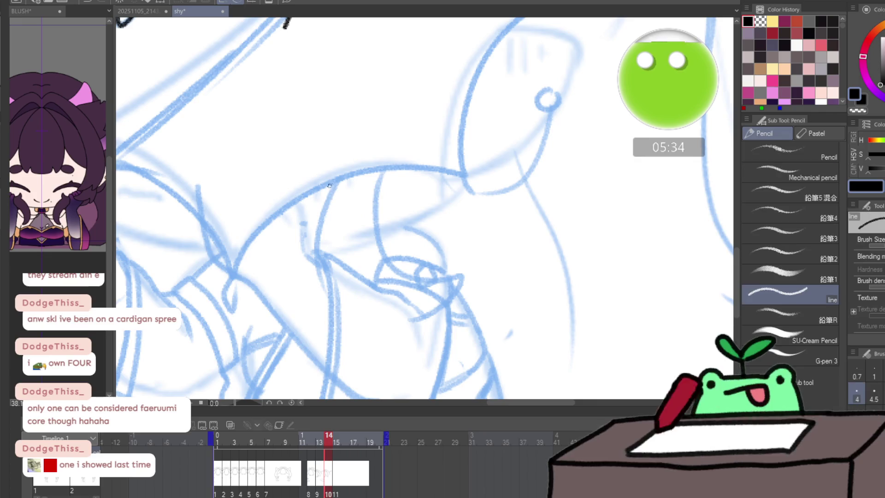
mouse_move(333, 302)
left_mouse_down()
mouse_move(358, 320)
mouse_move(444, 298)
mouse_move(459, 279)
mouse_move(430, 277)
left_mouse_up()
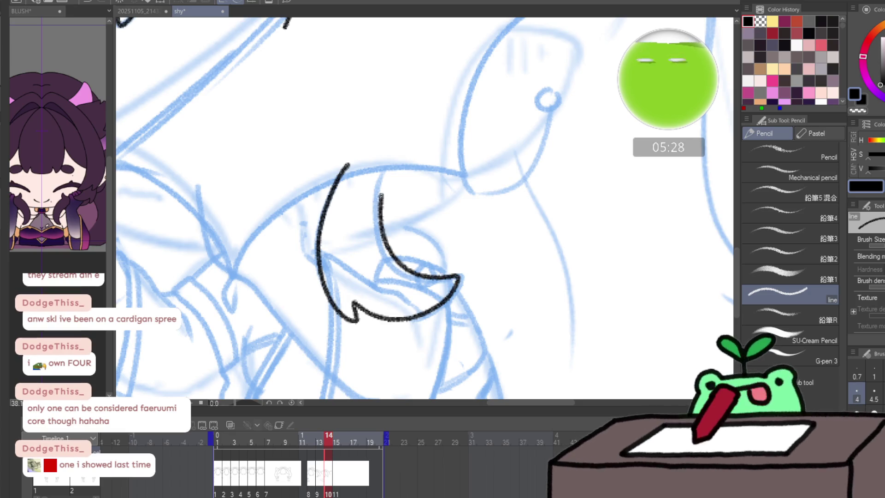
left_click_drag(380, 196, 404, 165)
mouse_move(527, 302)
left_mouse_down()
mouse_move(517, 303)
mouse_move(504, 339)
left_mouse_up()
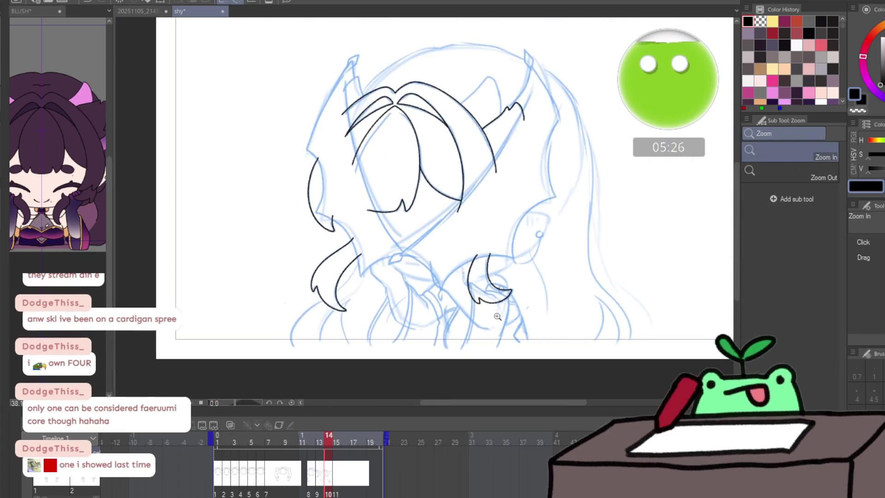
- Return to the pencil and advance to frame 15's blank sketch
key("p")
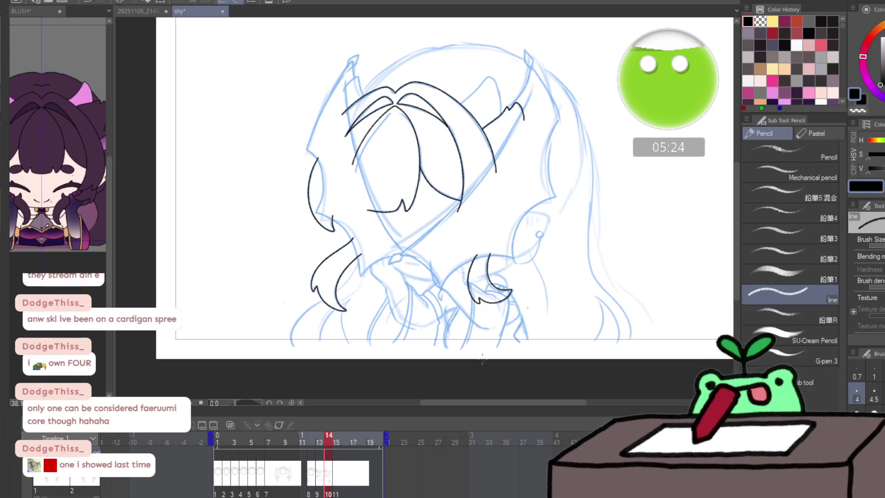
key("Right")
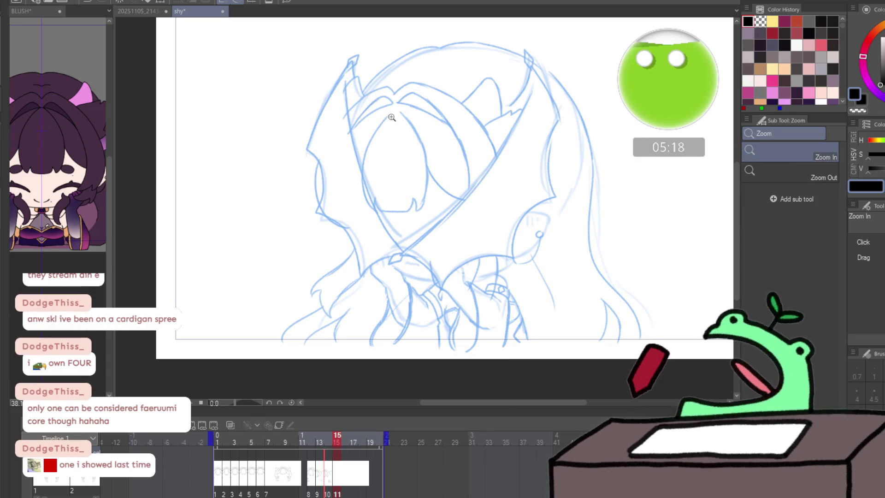
scroll(376, 101, "up", 3)
- Ink the left edge of the central lock with onion skin shown, redrawing the first attempt
left_click(228, 429)
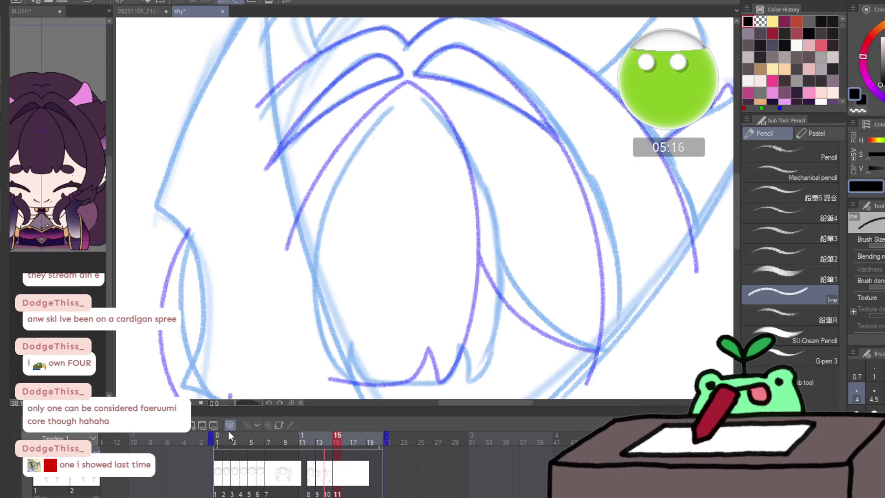
left_click(233, 422)
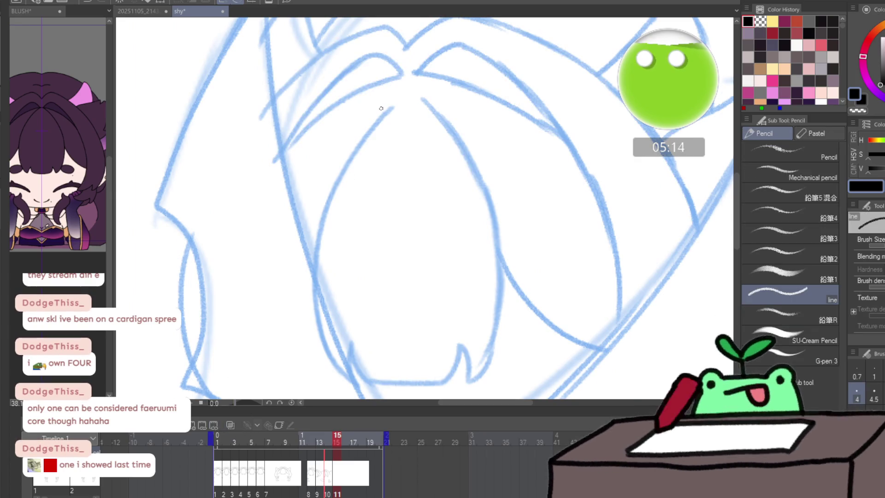
mouse_move(407, 81)
left_mouse_down()
mouse_move(380, 97)
mouse_move(322, 222)
left_mouse_up()
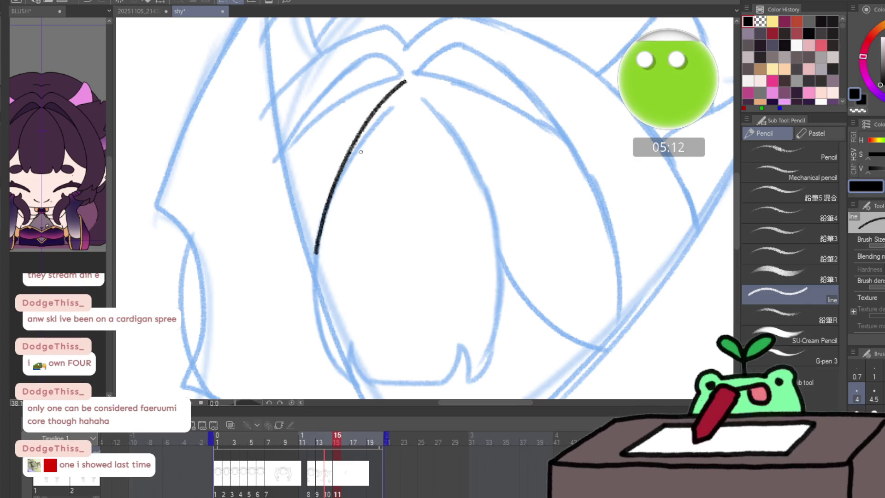
key("ctrl+z")
left_click(232, 425)
mouse_move(406, 81)
left_mouse_down()
mouse_move(363, 118)
mouse_move(307, 236)
mouse_move(300, 284)
left_mouse_up()
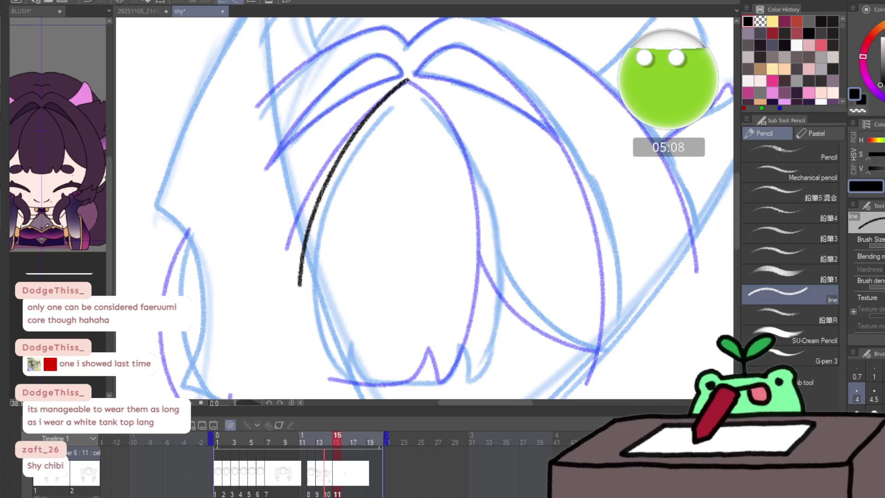
- Ink the lock's right edge and spiked bottom, then hide the onion skin
mouse_move(429, 93)
left_mouse_down()
mouse_move(470, 153)
mouse_move(498, 230)
mouse_move(504, 311)
mouse_move(487, 366)
mouse_move(469, 384)
left_mouse_up()
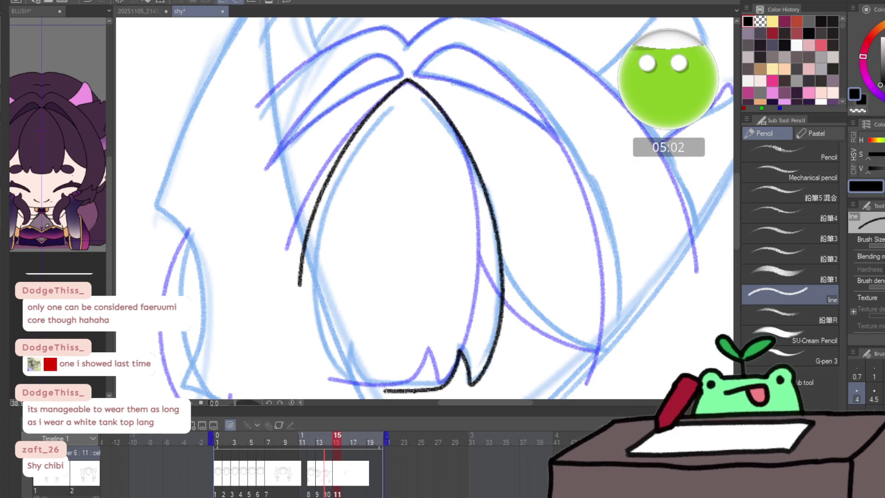
left_click_drag(339, 377, 384, 391)
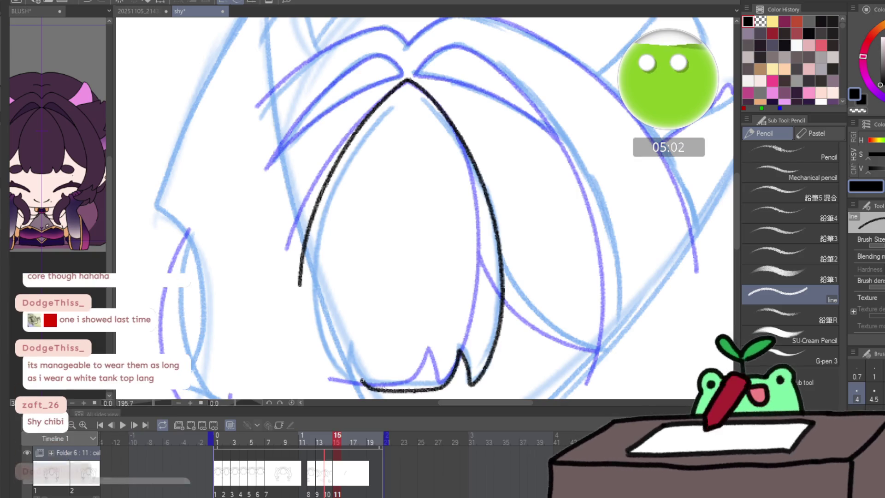
left_click(253, 455)
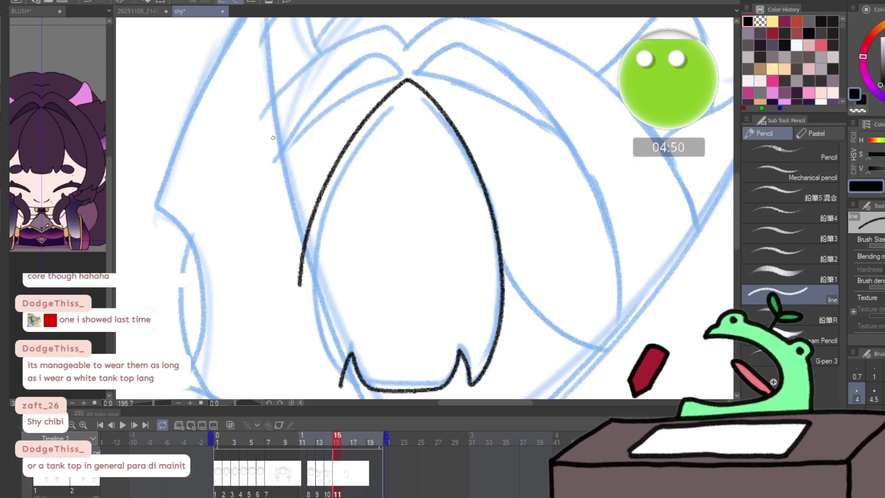
left_click_drag(307, 144, 305, 176)
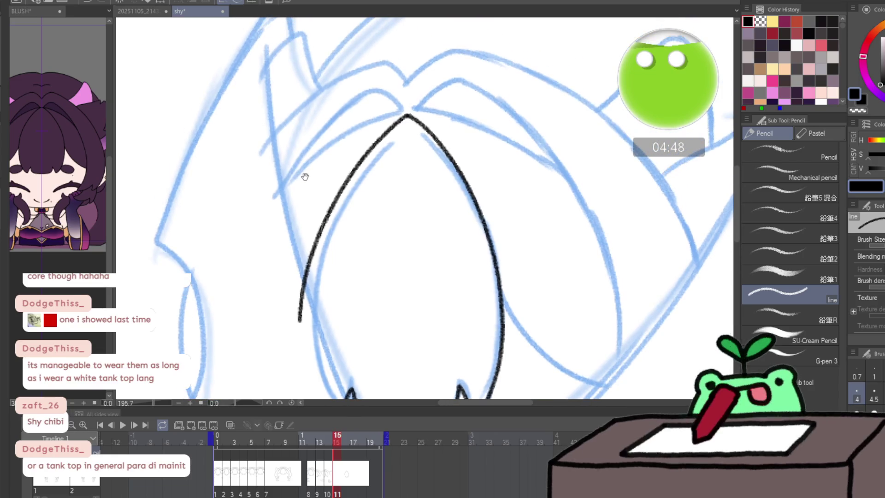
- Ink the arched strands over the lock's peak and, on the mirrored view, a long left strand with a short inner one
mouse_move(389, 94)
left_mouse_down()
mouse_move(405, 110)
mouse_move(305, 166)
left_mouse_up()
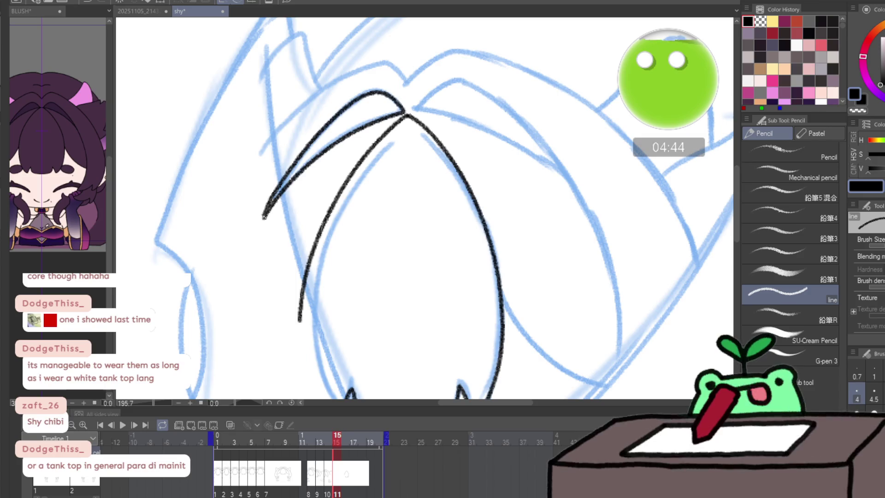
mouse_move(254, 148)
left_mouse_down()
mouse_move(370, 64)
mouse_move(409, 82)
left_mouse_up()
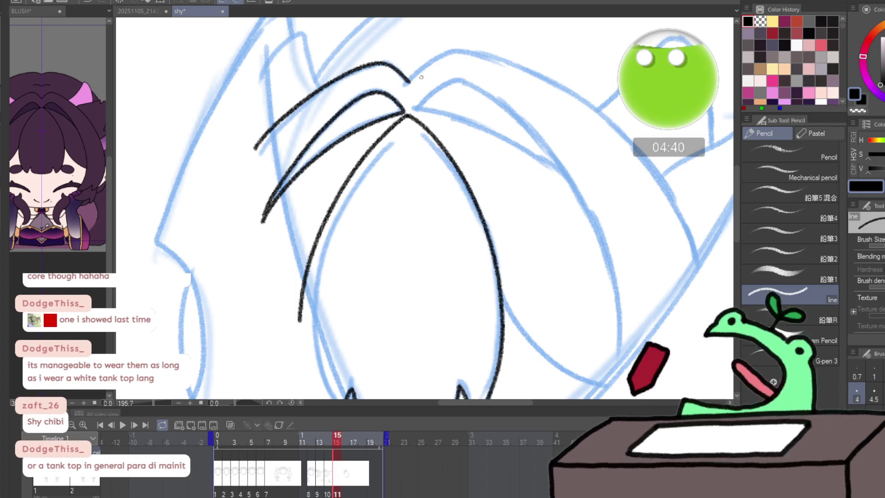
key("h")
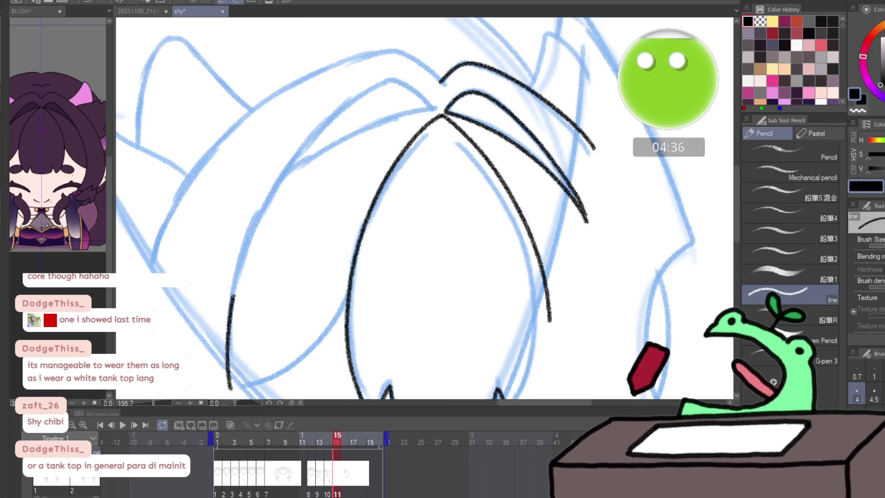
left_click_drag(230, 386, 390, 80)
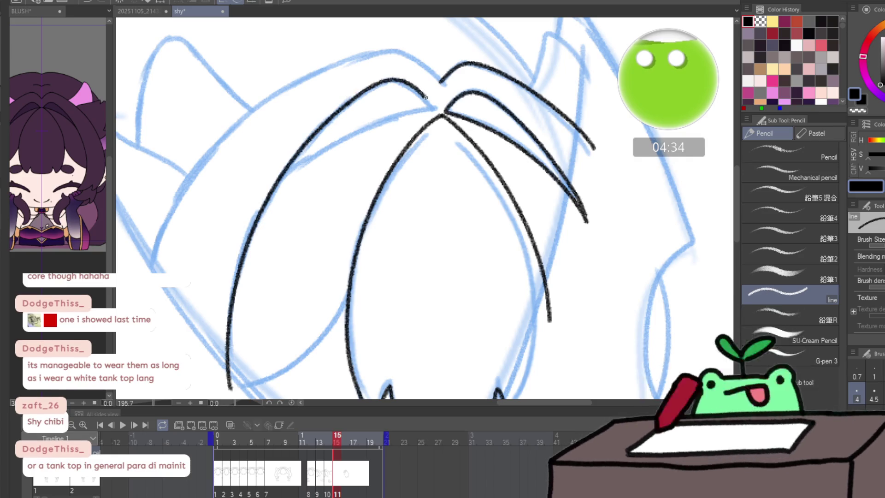
left_click_drag(318, 153, 258, 214)
left_click_drag(373, 122, 317, 155)
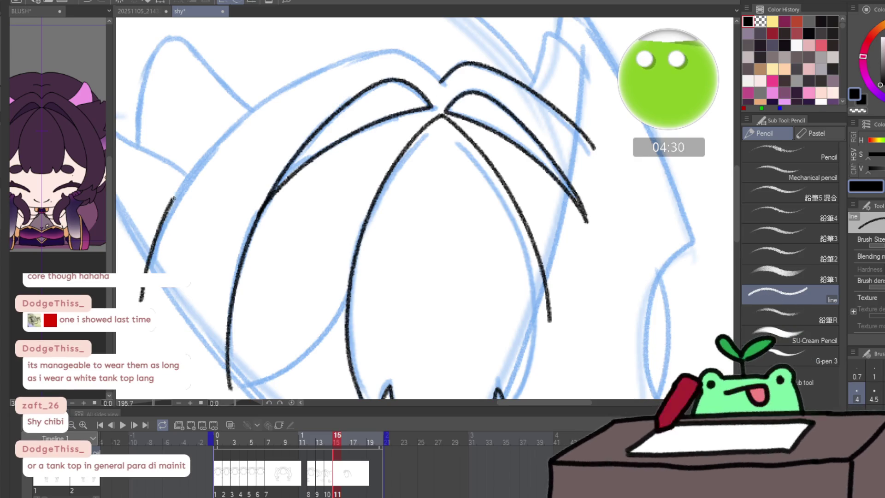
- Ink the outer left hair line, settling after two undos on a long arc over the head's left side
left_click_drag(140, 296, 255, 101)
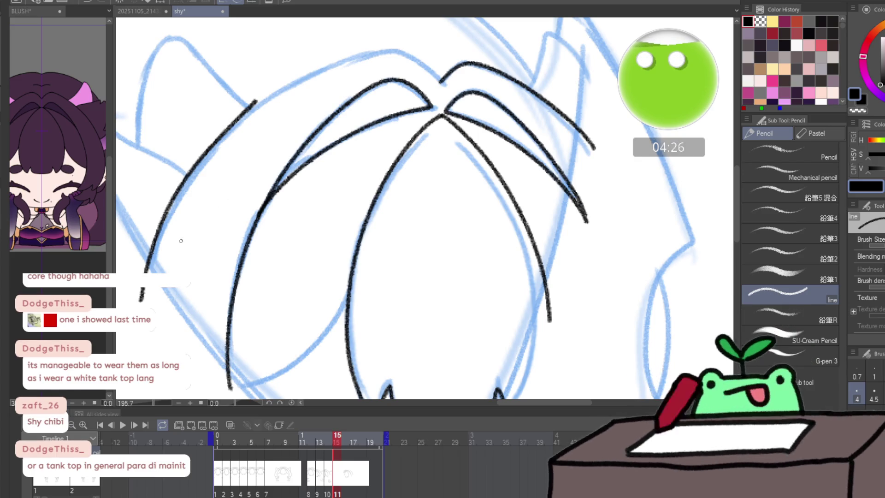
key("ctrl+z")
left_click_drag(140, 302, 206, 158)
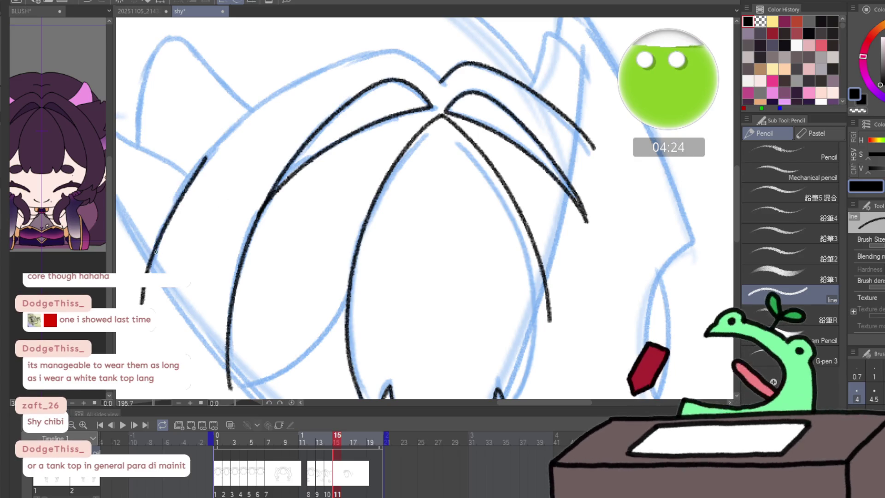
key("ctrl+z")
mouse_move(140, 302)
left_mouse_down()
mouse_move(408, 54)
mouse_move(440, 80)
left_mouse_up()
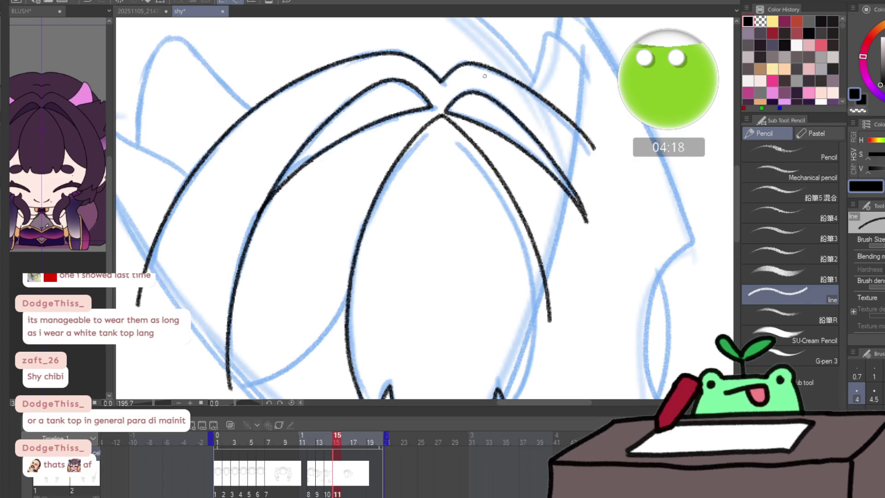
- With the view unmirrored, extend the short stroke upward on the right side of the head
key("h")
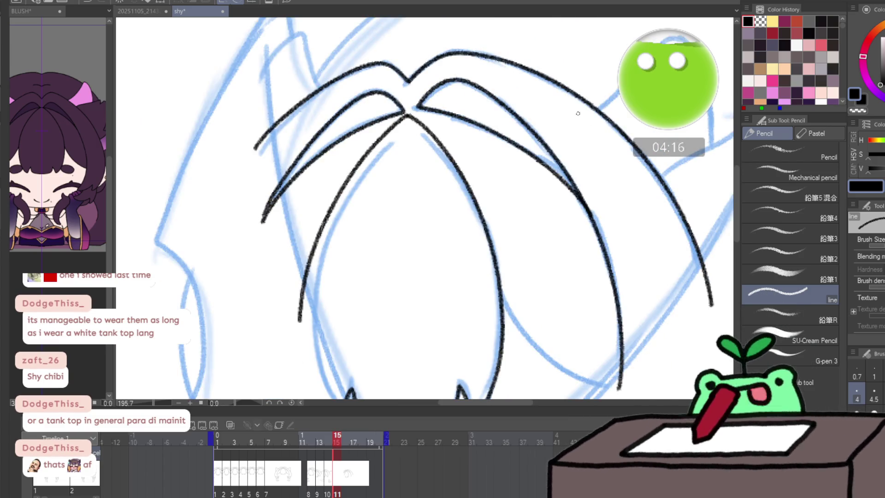
left_click_drag(583, 215, 479, 224)
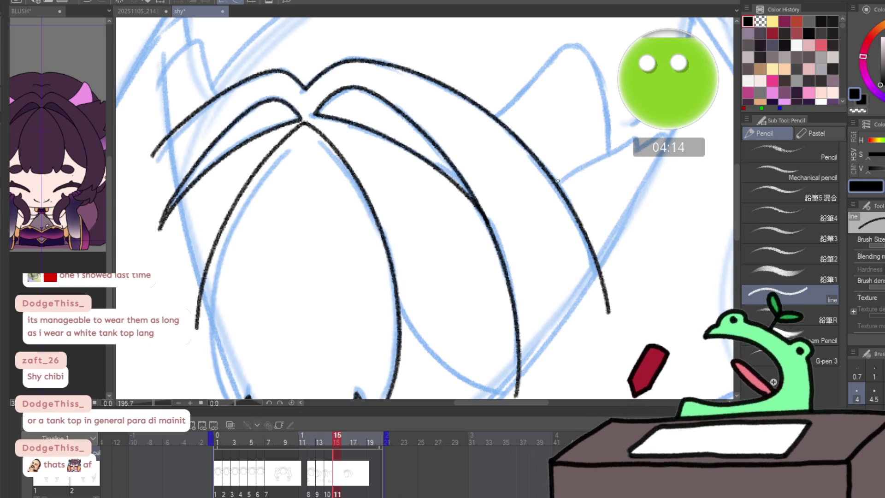
left_click_drag(581, 168, 637, 139)
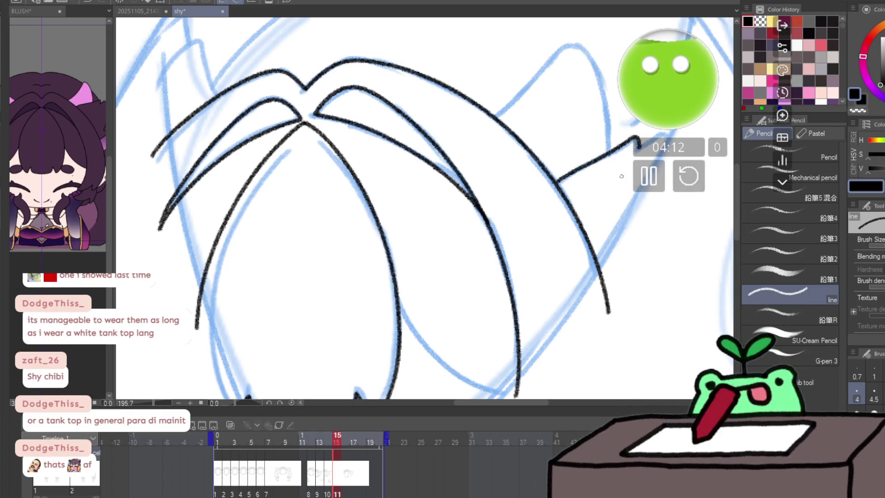
- Add a zigzag tip to the right short stroke and join the two lower curve endpoints
left_click_drag(621, 176, 538, 197)
mouse_move(554, 161)
left_mouse_down()
mouse_move(561, 169)
mouse_move(589, 158)
left_mouse_up()
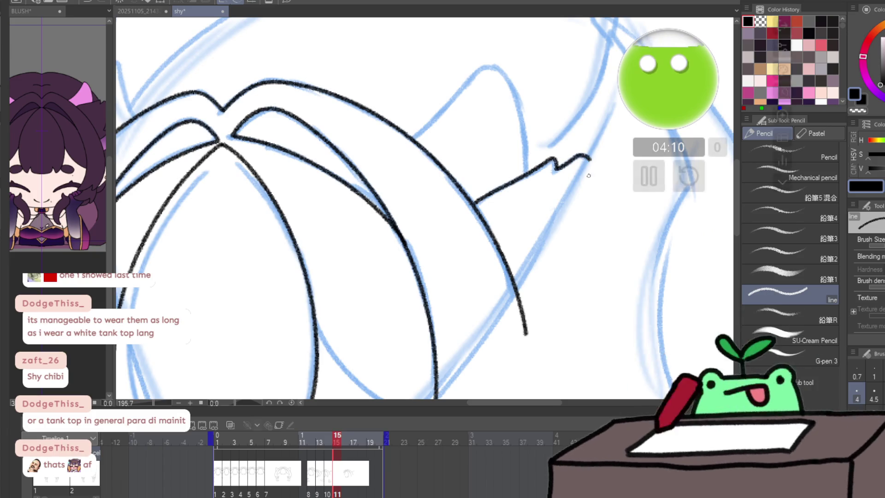
mouse_move(315, 324)
left_mouse_down()
mouse_move(303, 211)
mouse_move(339, 264)
left_mouse_up()
left_click_drag(408, 304, 420, 302)
mouse_move(284, 348)
left_mouse_down()
mouse_move(337, 310)
mouse_move(493, 273)
mouse_move(510, 283)
mouse_move(528, 200)
mouse_move(478, 410)
left_mouse_up()
- Ink the long left side lock, then the other side lock's curved and vertical lines, and zoom out to the whole character
mouse_move(310, 85)
left_mouse_down()
mouse_move(297, 188)
mouse_move(350, 271)
mouse_move(500, 149)
mouse_move(481, 189)
mouse_move(431, 222)
mouse_move(377, 294)
mouse_move(404, 365)
mouse_move(413, 349)
left_mouse_up()
left_click_drag(489, 256, 500, 245)
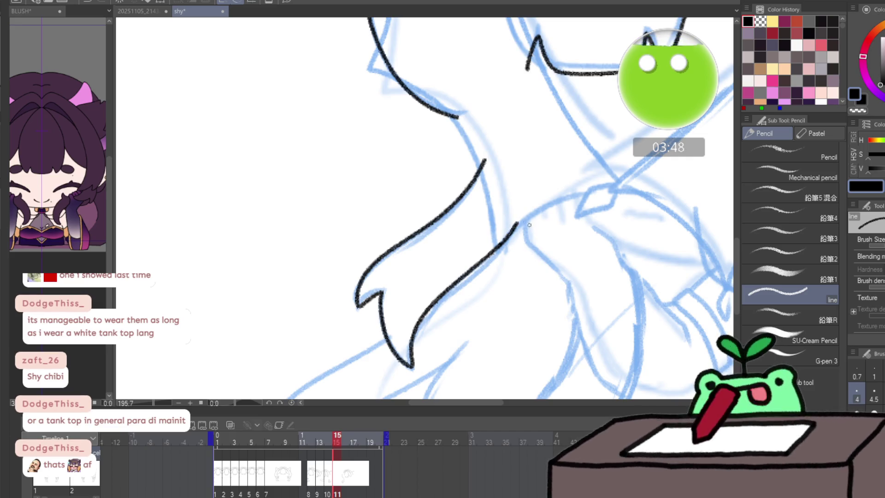
left_click_drag(517, 225, 229, 292)
left_click_drag(542, 190, 525, 172)
left_click_drag(471, 148, 438, 236)
left_click_drag(515, 144, 516, 228)
mouse_move(525, 269)
left_mouse_down()
mouse_move(486, 282)
mouse_move(513, 303)
mouse_move(499, 332)
left_mouse_up()
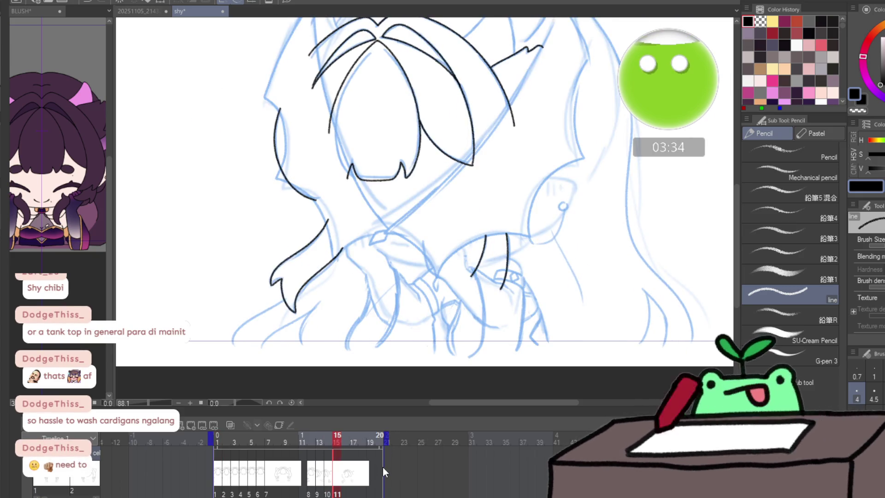
- Add a new blank cel on the next frame and flip between frames 16 and 17 to compare the sketches
key("shift+alt+n")
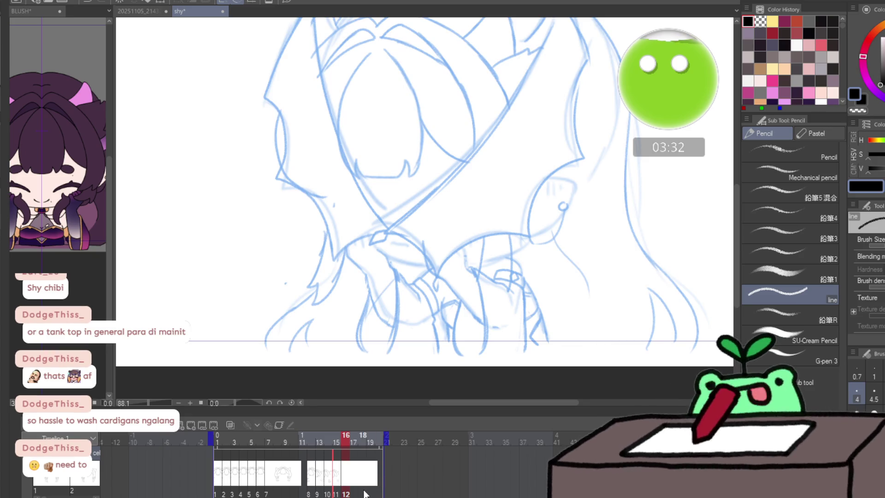
left_click(362, 438)
left_click(349, 437)
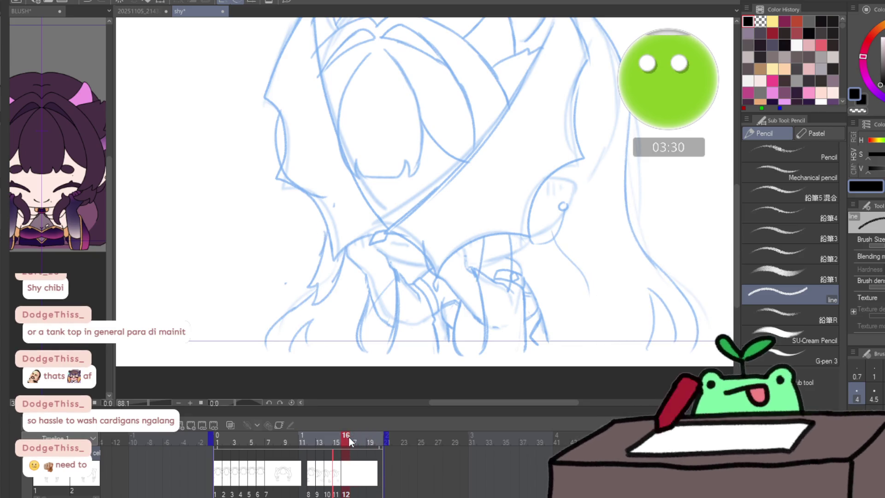
left_click(353, 439)
left_click(353, 439)
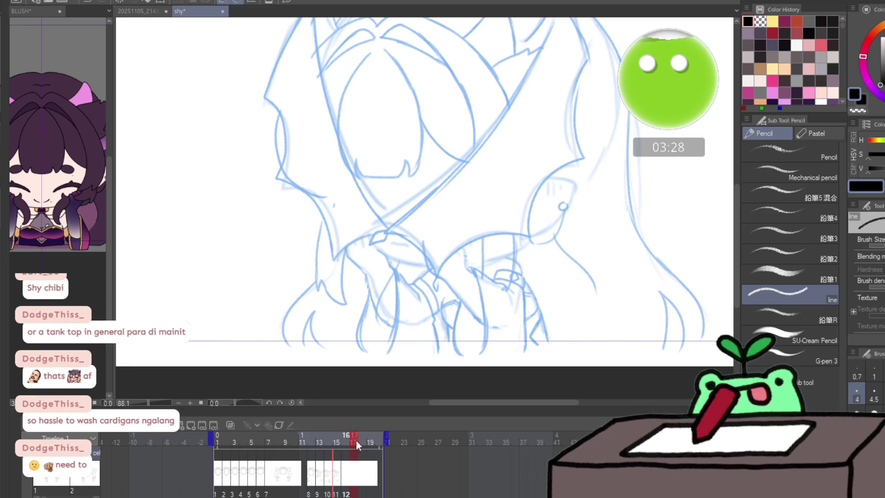
left_click(346, 439)
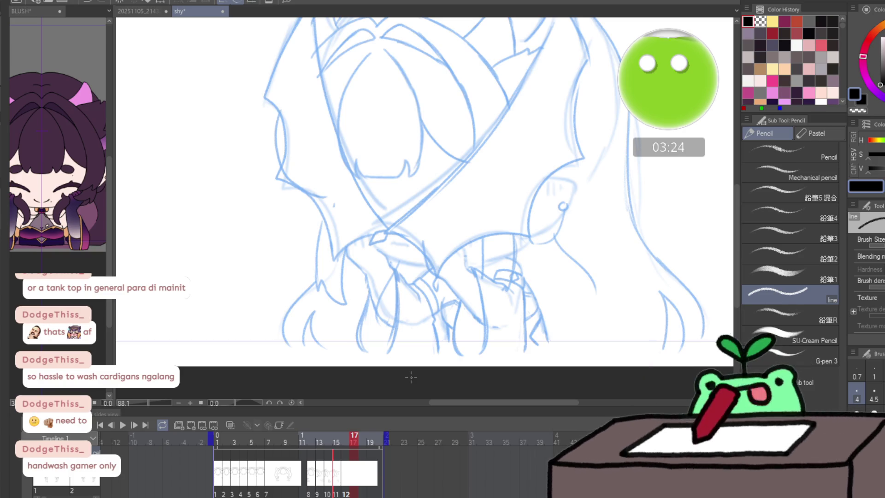
- Enable onion skin on the timeline and zoom in on the hair
left_click(230, 425)
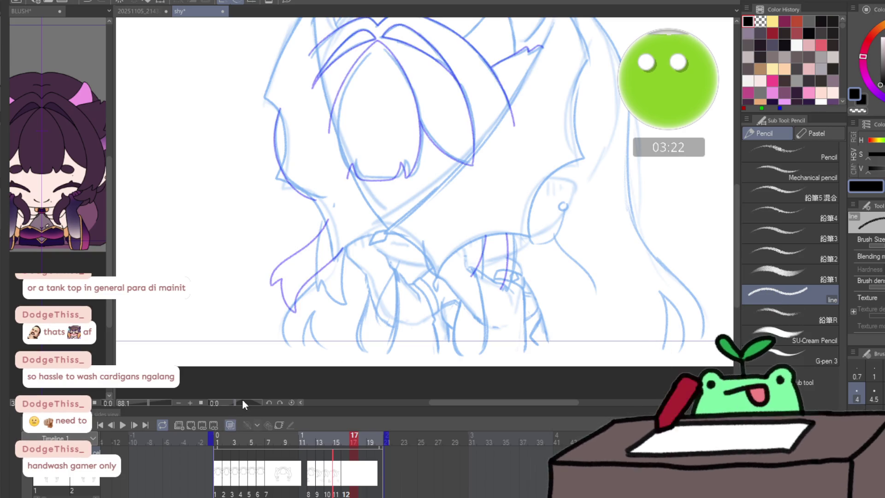
key("ctrl+space")
left_click(356, 49)
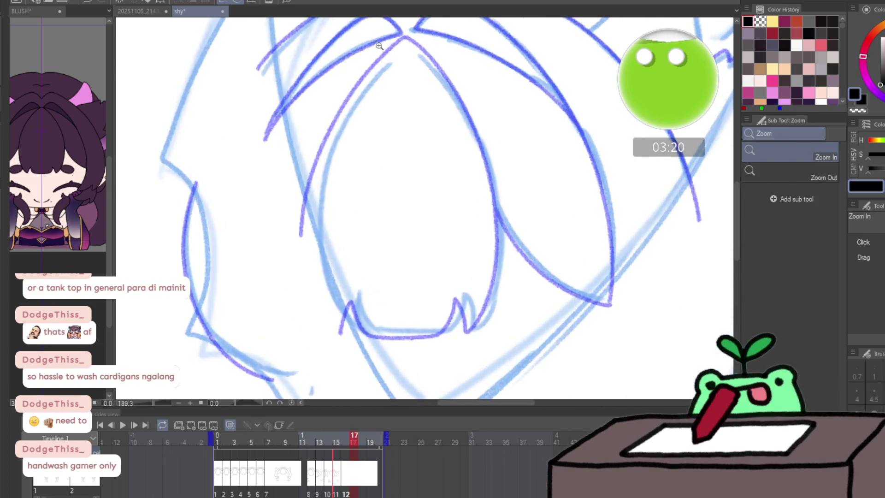
- Ink the central lock's left edge, its zigzag bottom tips and its right edge over the sketch
mouse_move(404, 38)
left_mouse_down()
mouse_move(309, 228)
mouse_move(317, 276)
left_mouse_up()
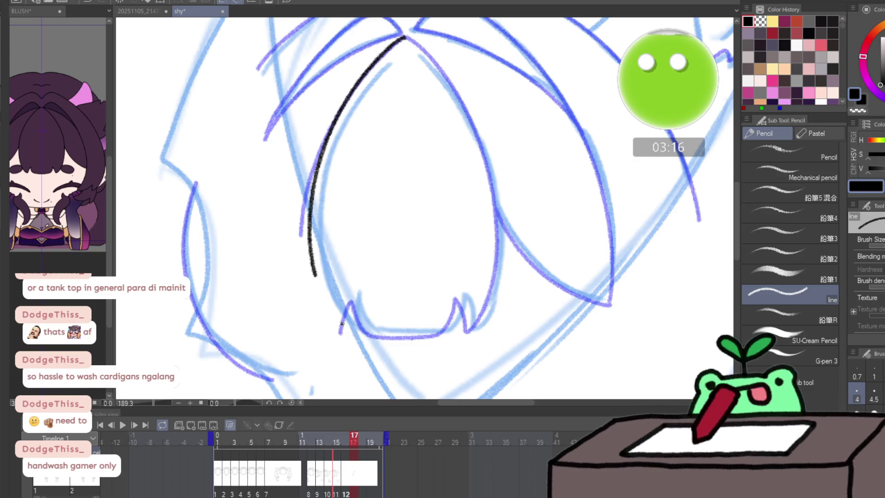
mouse_move(350, 325)
left_mouse_down()
mouse_move(357, 301)
mouse_move(373, 331)
mouse_move(394, 339)
mouse_move(447, 335)
mouse_move(462, 299)
left_mouse_up()
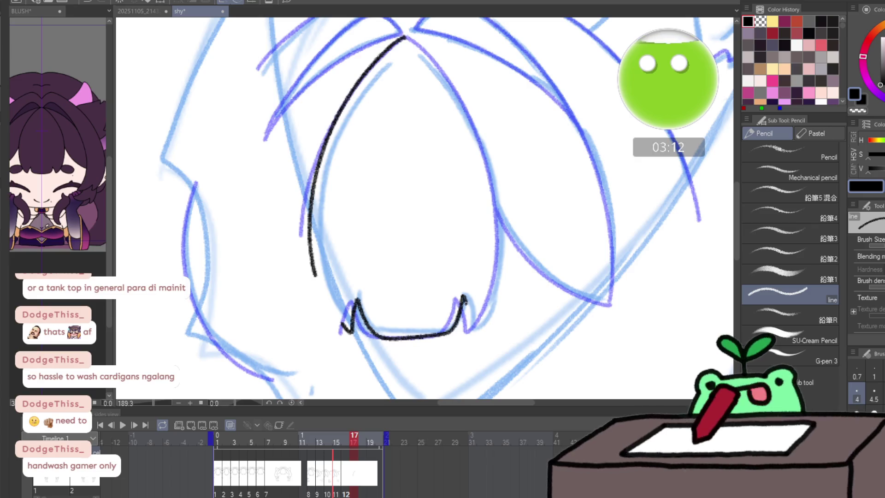
mouse_move(469, 332)
left_mouse_down()
mouse_move(499, 235)
mouse_move(488, 141)
left_mouse_up()
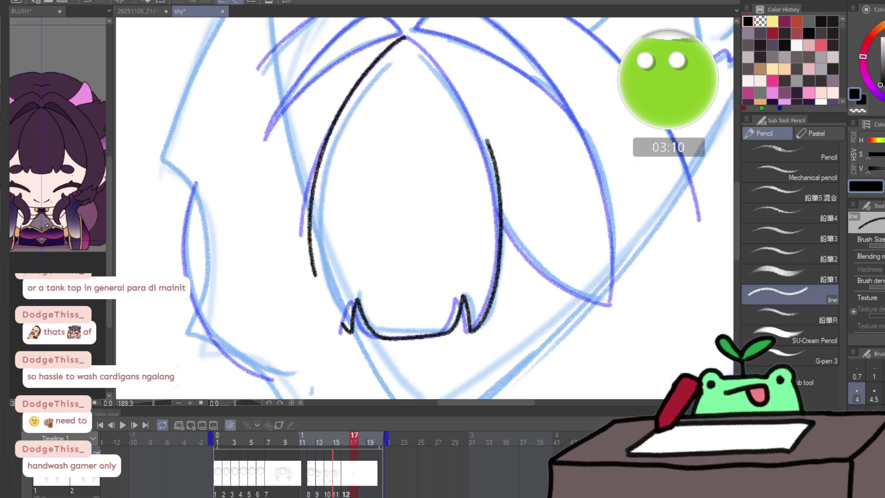
- On the mirrored view, erase and redraw the lock's left side as a single clean stroke
key("h")
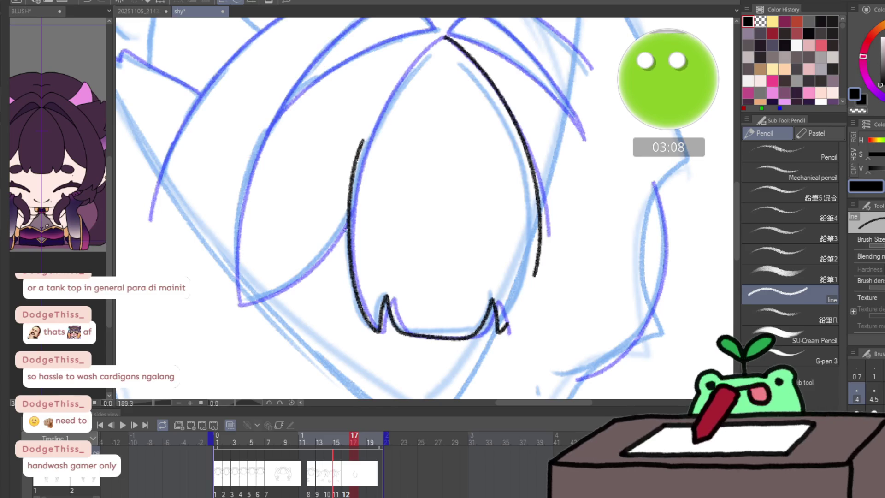
key("e")
left_click_drag(349, 294, 356, 138)
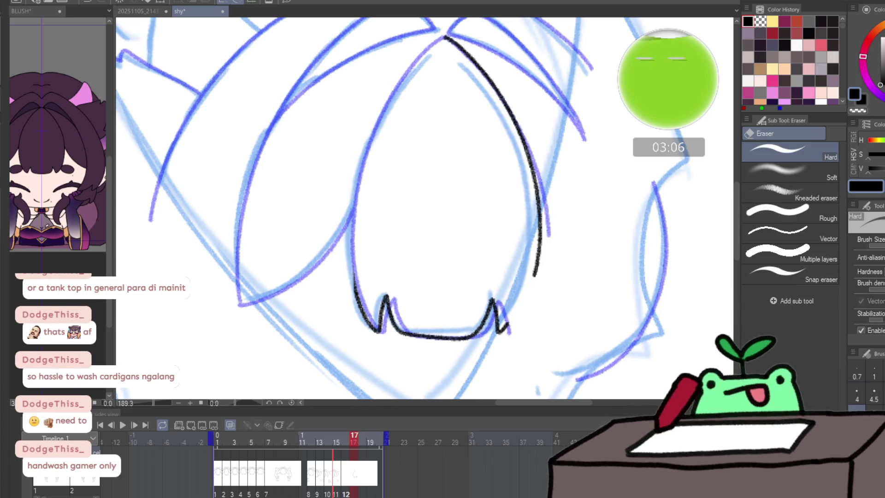
key("p")
mouse_move(350, 268)
left_mouse_down()
mouse_move(356, 296)
mouse_move(353, 192)
left_mouse_up()
key("ctrl+z")
mouse_move(356, 299)
left_mouse_down()
mouse_move(351, 261)
mouse_move(365, 149)
mouse_move(408, 69)
mouse_move(442, 38)
left_mouse_up()
- Ink the long left outer outline of the hair
left_click_drag(305, 253, 262, 327)
mouse_move(267, 357)
left_mouse_down()
mouse_move(262, 252)
mouse_move(297, 141)
mouse_move(405, 51)
left_mouse_up()
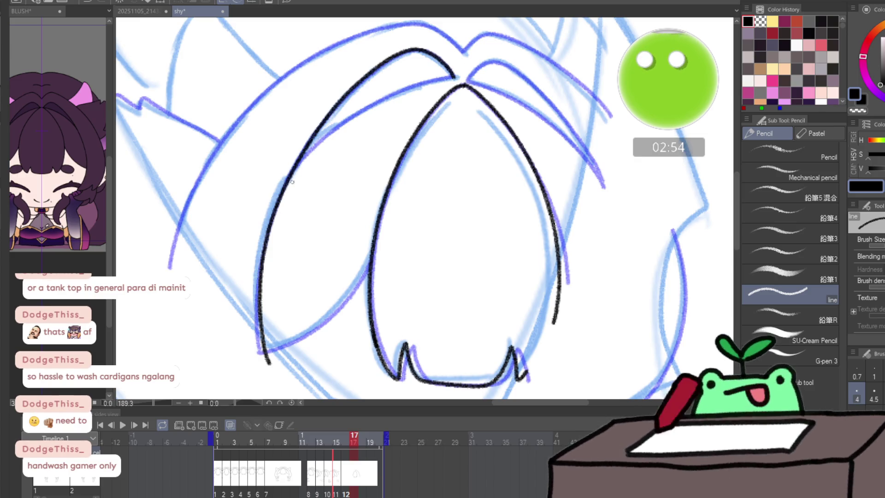
- Ink the inner hair curve, the outer hair arch and the hair line heading left
mouse_move(282, 196)
left_mouse_down()
mouse_move(349, 121)
mouse_move(429, 80)
left_mouse_up()
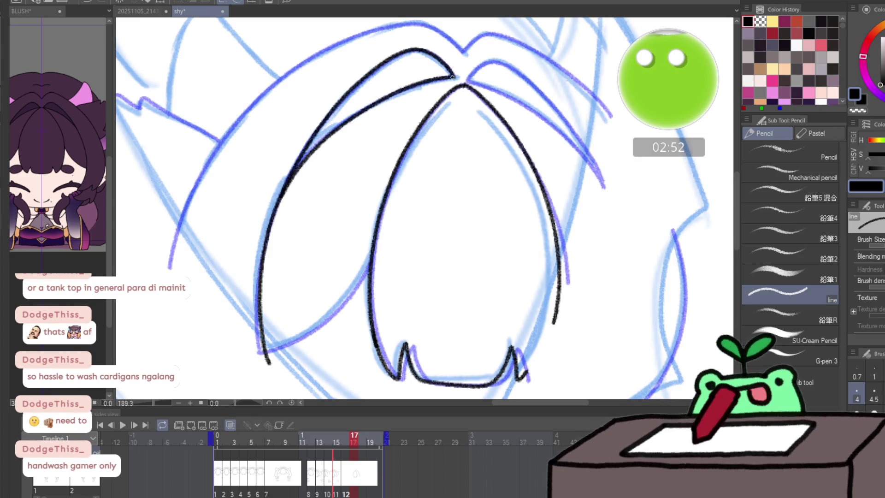
left_click_drag(374, 252, 334, 312)
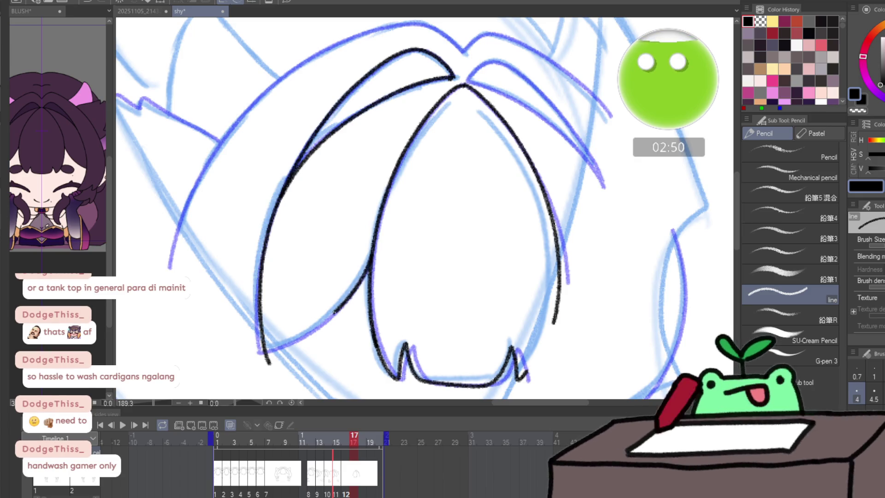
left_click_drag(290, 344, 267, 359)
mouse_move(174, 271)
left_mouse_down()
mouse_move(202, 173)
mouse_move(275, 86)
mouse_move(359, 32)
mouse_move(417, 22)
left_mouse_up()
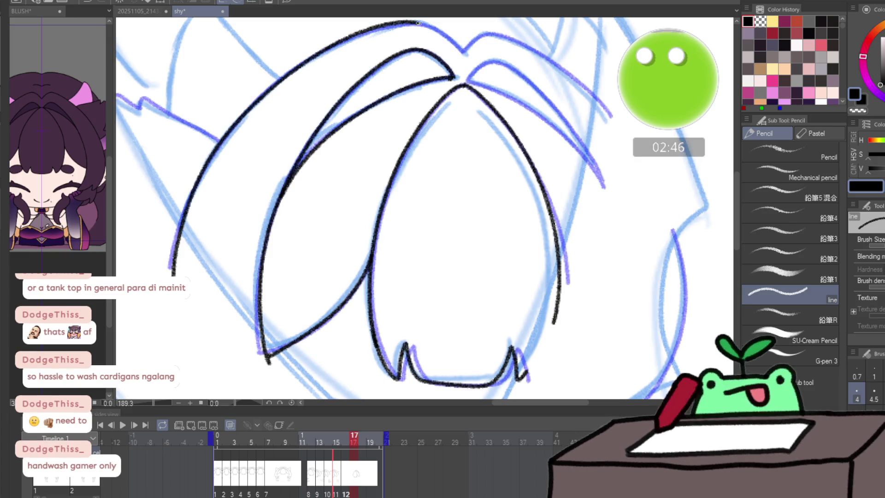
mouse_move(369, 135)
left_mouse_down()
mouse_move(446, 188)
mouse_move(482, 184)
left_mouse_up()
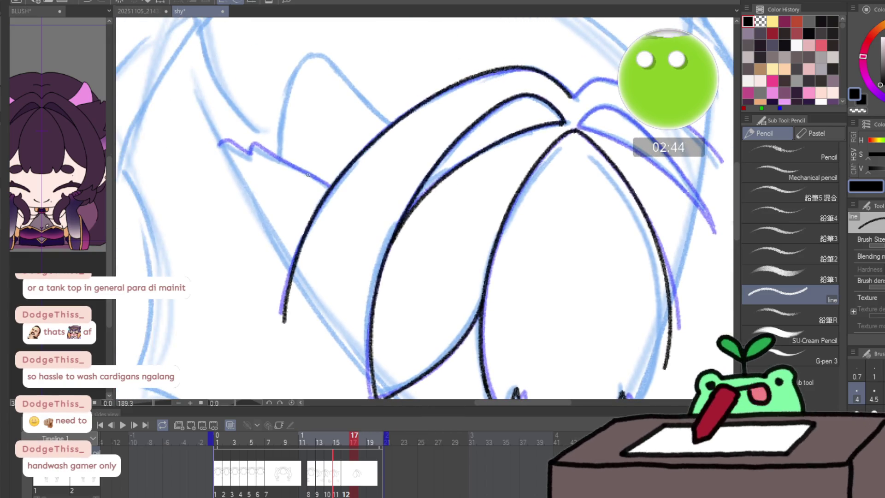
left_click_drag(331, 185, 250, 147)
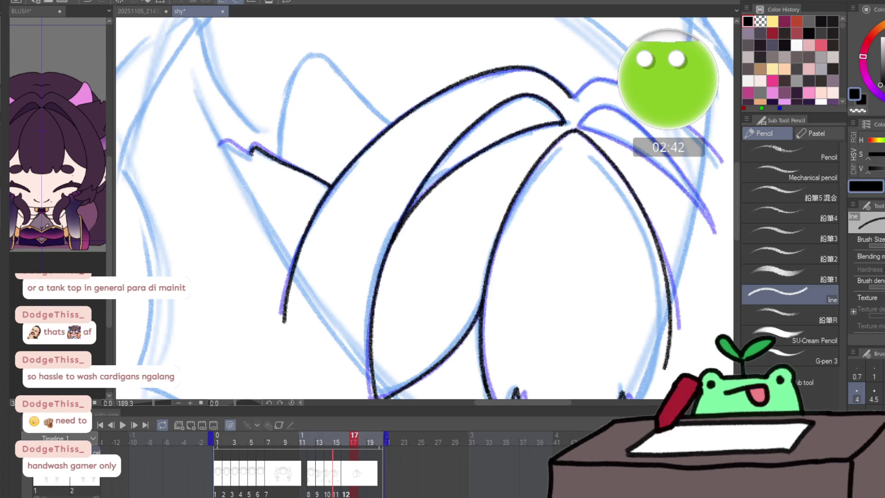
- Ink the left hair line rising to the apex and a short upward stroke, erasing a stray mark
mouse_move(626, 233)
left_mouse_down()
mouse_move(559, 224)
mouse_move(439, 163)
mouse_move(479, 164)
left_mouse_up()
mouse_move(303, 205)
left_mouse_down()
mouse_move(348, 147)
mouse_move(441, 97)
left_mouse_up()
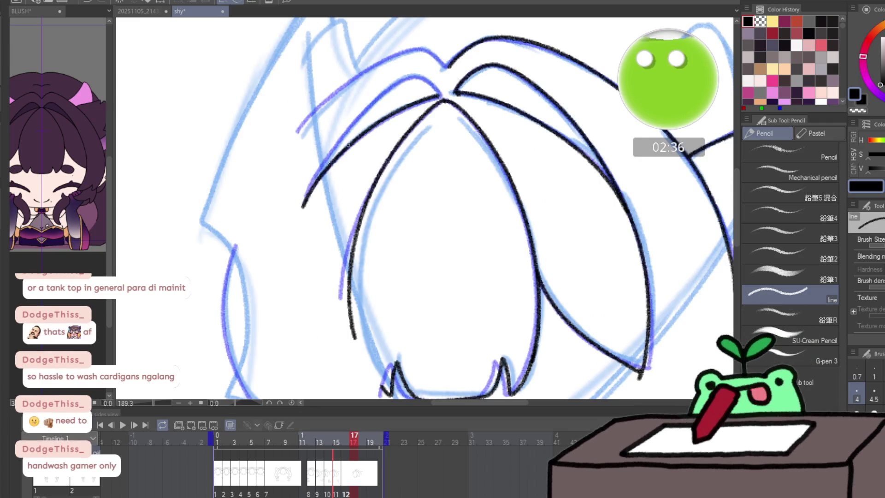
mouse_move(303, 205)
left_mouse_down()
mouse_move(344, 135)
mouse_move(420, 75)
left_mouse_up()
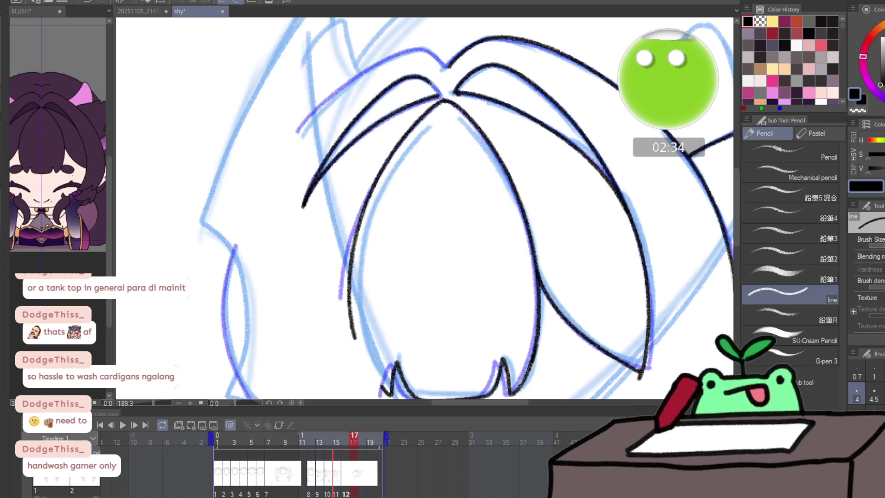
key("c")
left_click_drag(466, 91, 473, 90)
key("c")
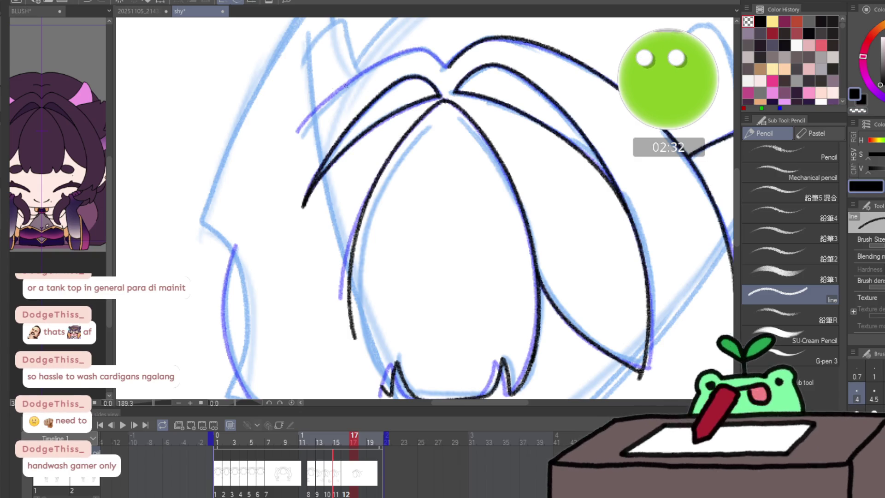
left_click_drag(298, 136, 346, 83)
key("ctrl+z")
mouse_move(296, 144)
left_mouse_down()
mouse_move(328, 104)
mouse_move(373, 72)
mouse_move(436, 54)
mouse_move(348, 95)
left_mouse_up()
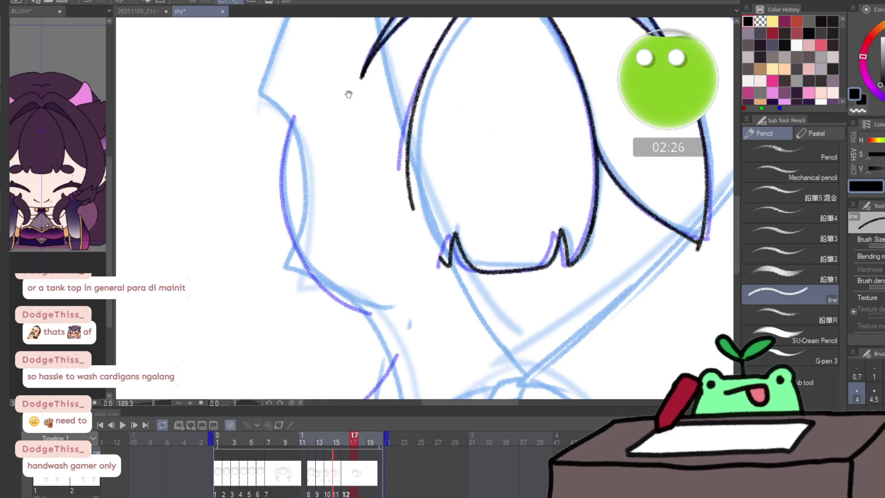
- Ink the left side lock down to its pointed tip, then extend the right contour strand downward
mouse_move(293, 119)
left_mouse_down()
mouse_move(289, 165)
mouse_move(308, 260)
mouse_move(380, 316)
left_mouse_up()
mouse_move(354, 276)
left_mouse_down()
mouse_move(313, 172)
mouse_move(370, 189)
mouse_move(347, 256)
mouse_move(349, 305)
left_mouse_up()
left_click(346, 493)
mouse_move(374, 176)
left_mouse_down()
mouse_move(325, 309)
mouse_move(352, 317)
left_mouse_up()
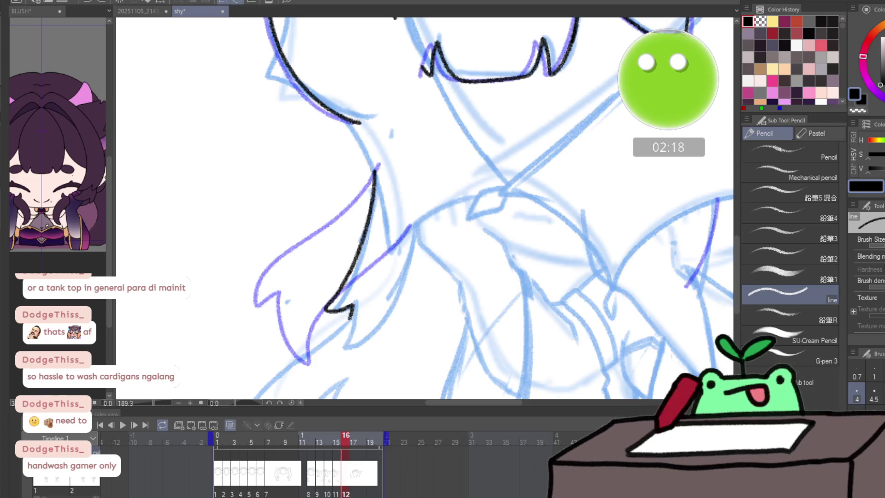
left_click_drag(333, 355, 380, 327)
left_click_drag(417, 245, 426, 200)
mouse_move(714, 215)
left_mouse_down()
mouse_move(506, 185)
mouse_move(491, 269)
left_mouse_up()
left_click_drag(565, 220, 557, 278)
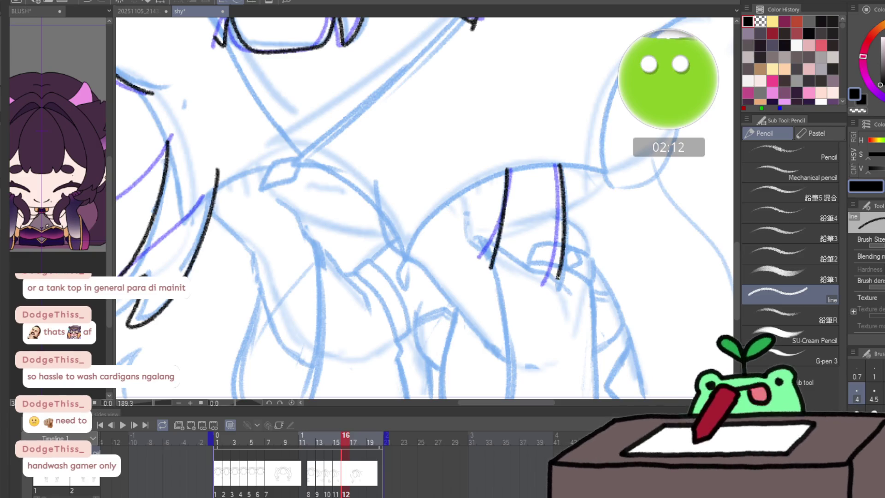
scroll(624, 264, "down", 5)
scroll(609, 267, "up", 1)
scroll(607, 262, "up", 1)
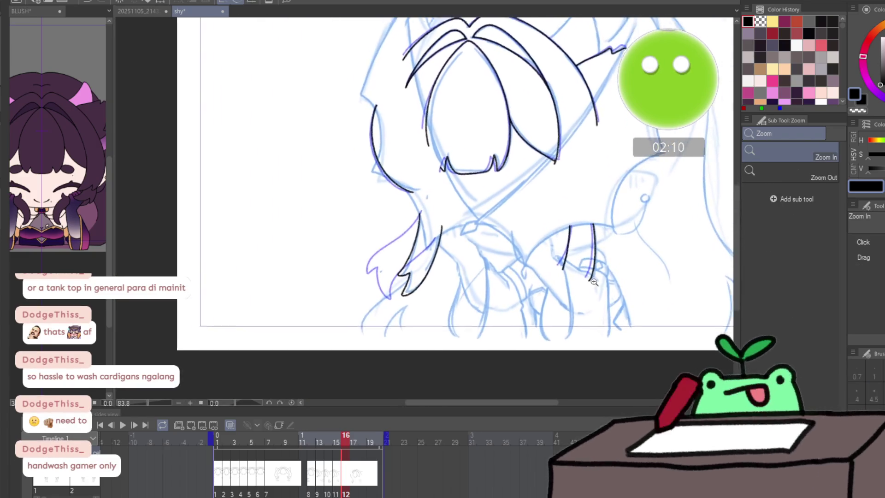
scroll(606, 262, "up", 1)
- Add a new cel on frame 17, paste the inked lines onto it and erase the side lock and right-strand lines
key("ctrl+shift+alt+n")
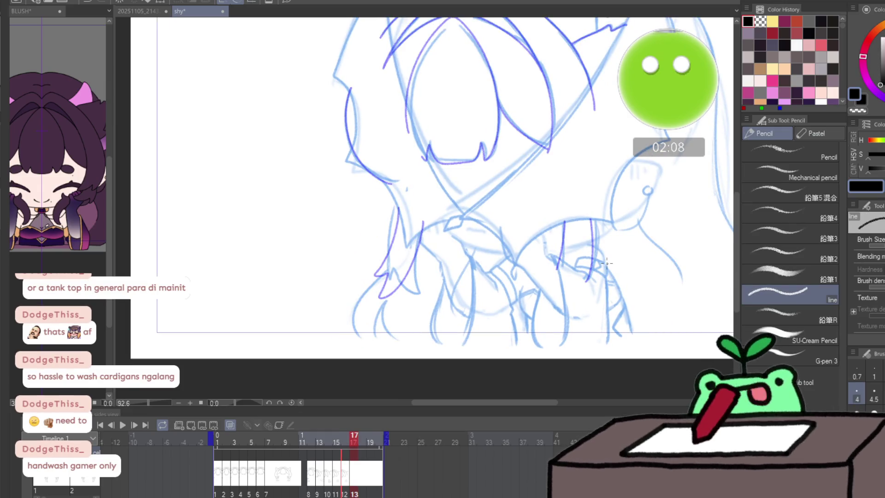
key("ctrl+v")
key("ctrl+d")
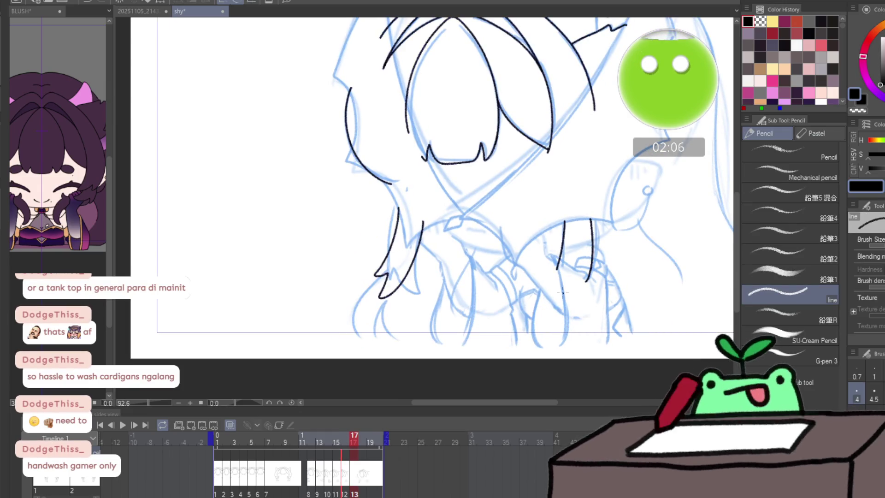
key("e")
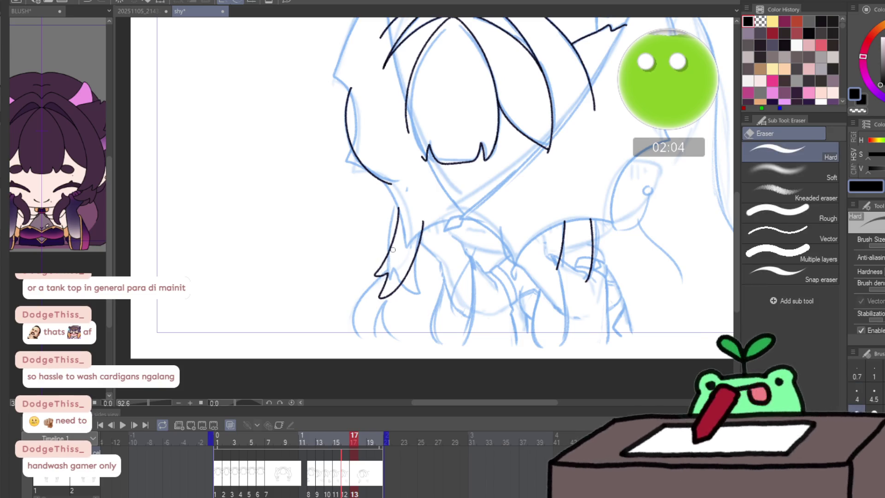
left_click_drag(382, 249, 415, 263)
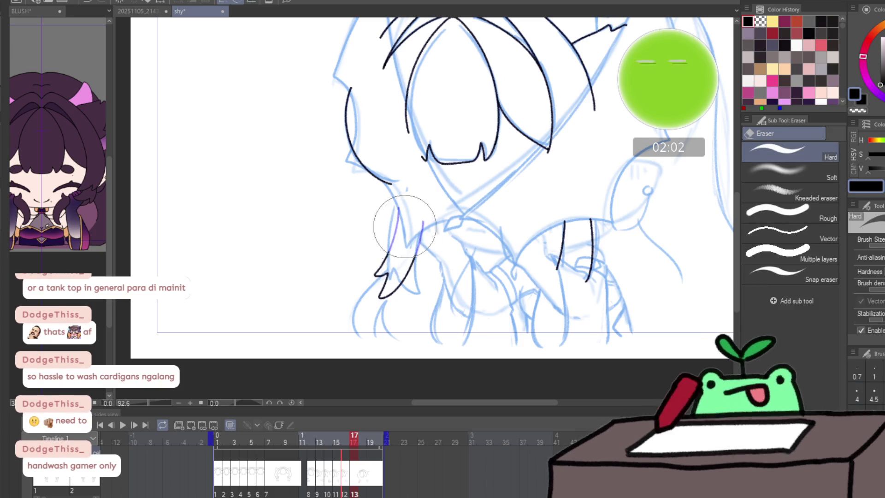
left_click_drag(563, 256, 569, 276)
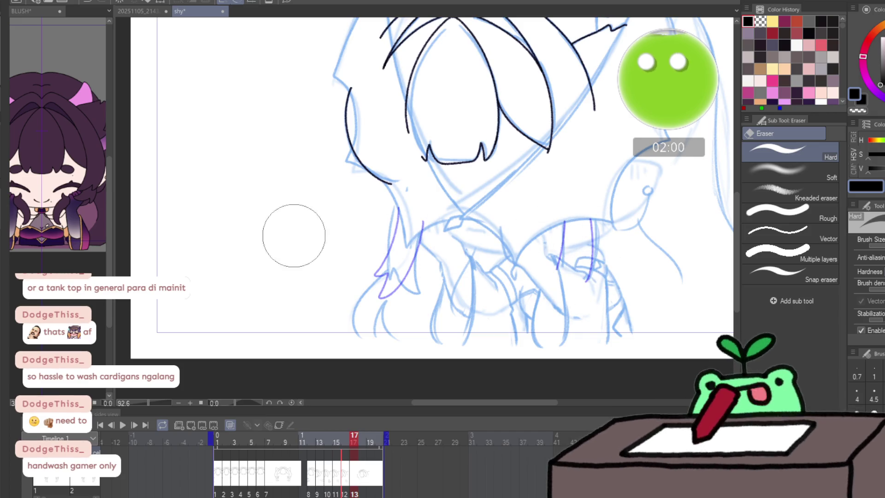
- Re-ink the hooked left side lock and two vertical strands on the right, then play back the hair animation
key("ctrl+space")
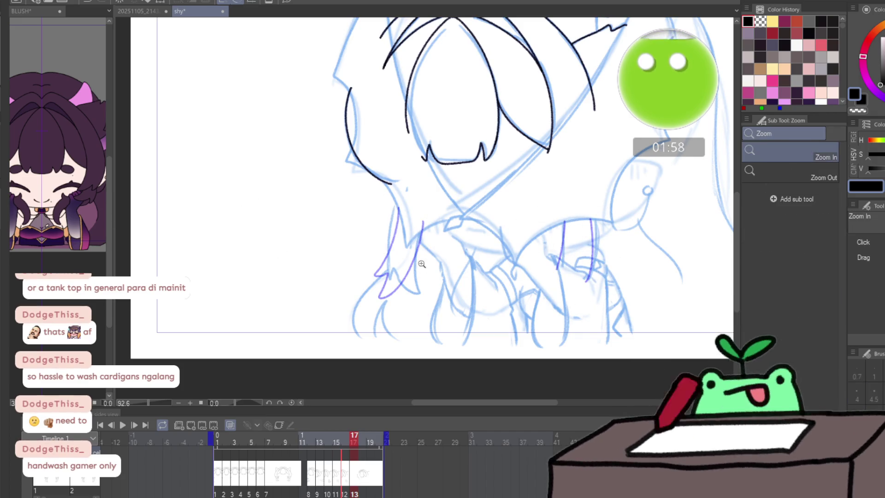
left_click_drag(421, 279, 444, 246)
key("p")
mouse_move(380, 143)
left_mouse_down()
mouse_move(368, 264)
mouse_move(386, 275)
left_mouse_up()
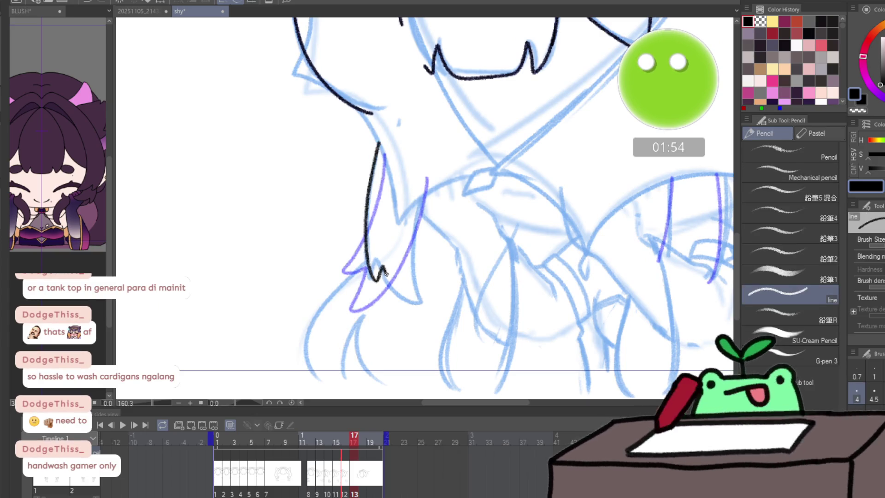
mouse_move(413, 302)
left_mouse_down()
mouse_move(424, 303)
mouse_move(421, 186)
left_mouse_up()
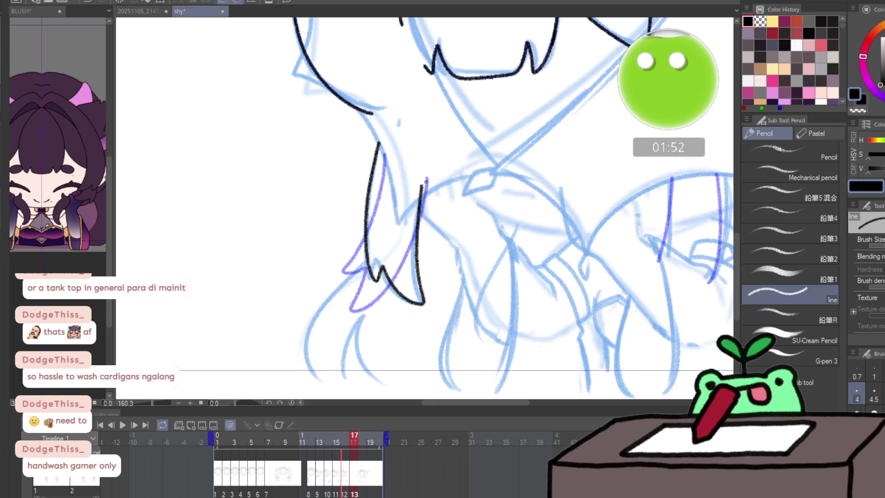
left_click_drag(671, 179, 666, 261)
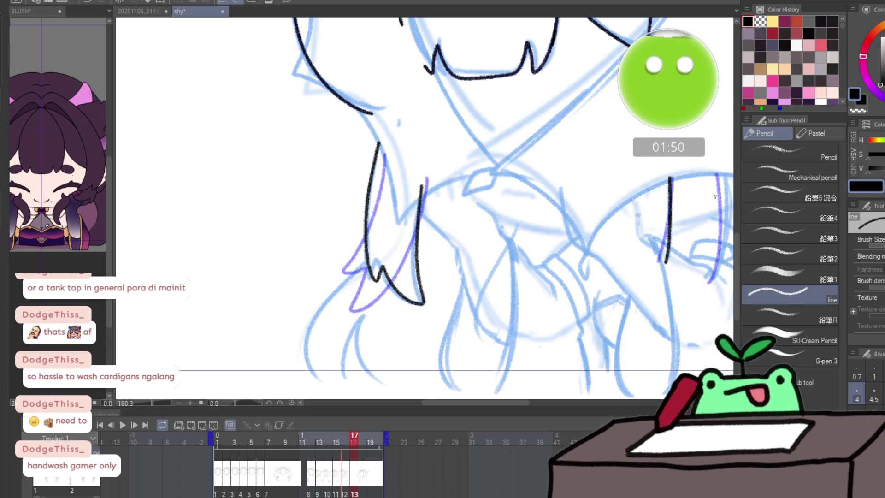
left_click_drag(721, 173, 719, 272)
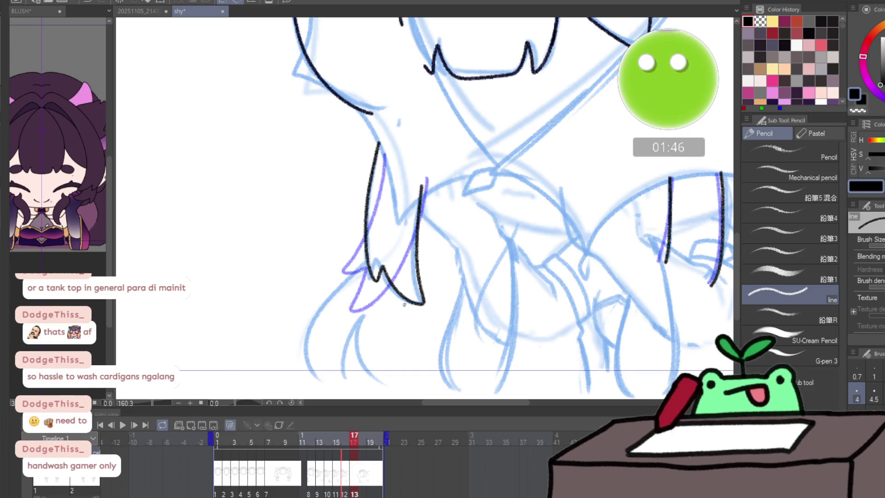
scroll(422, 291, "down", 5)
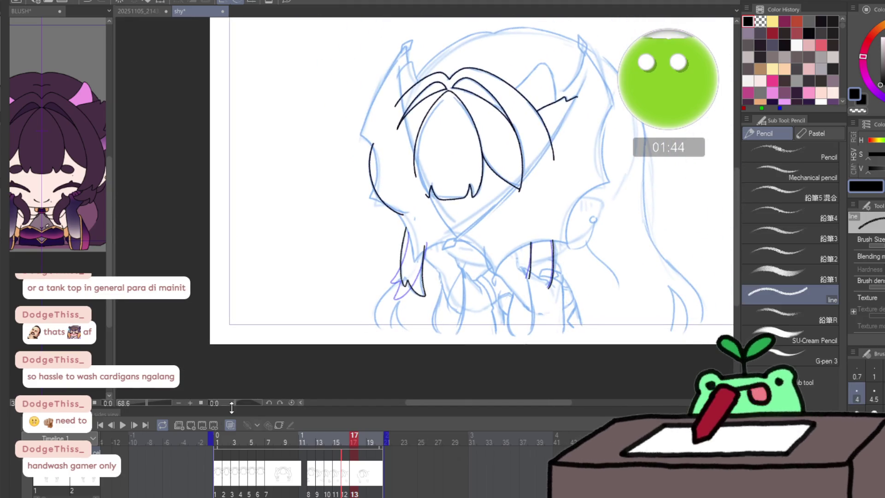
left_click(121, 425)
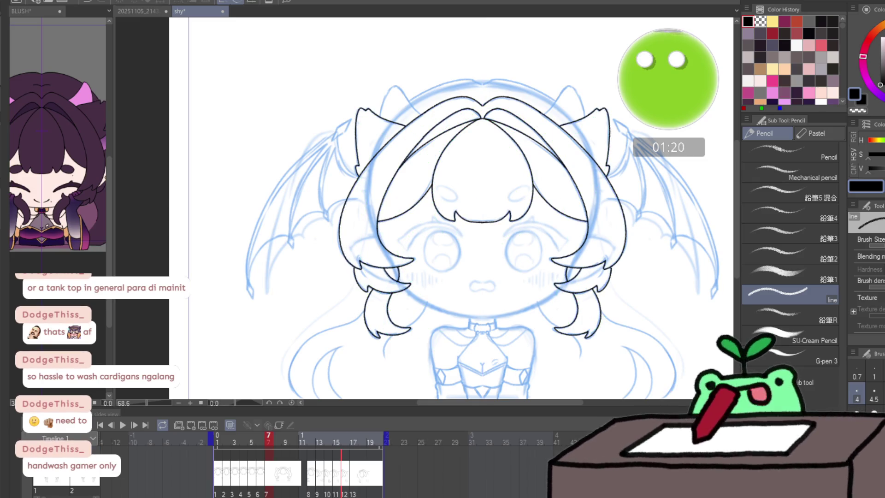
- Select the hair animation track and jump back to the first frame
left_click(256, 493)
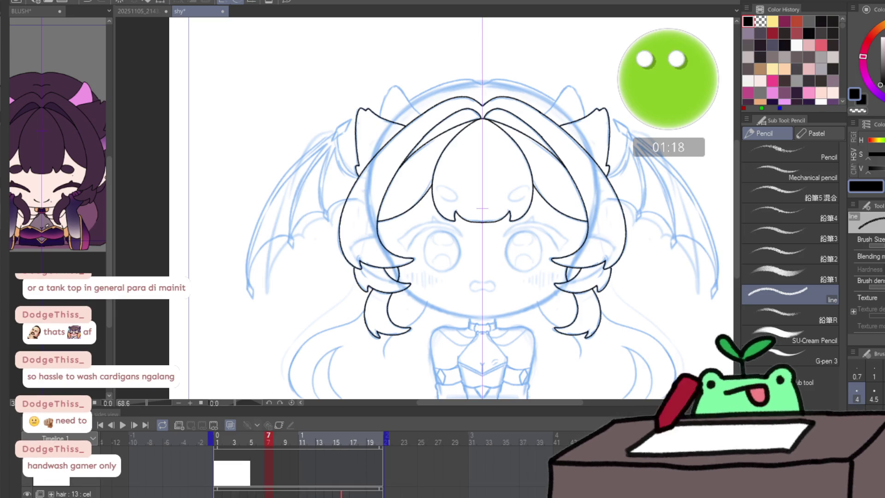
key("ctrl+z")
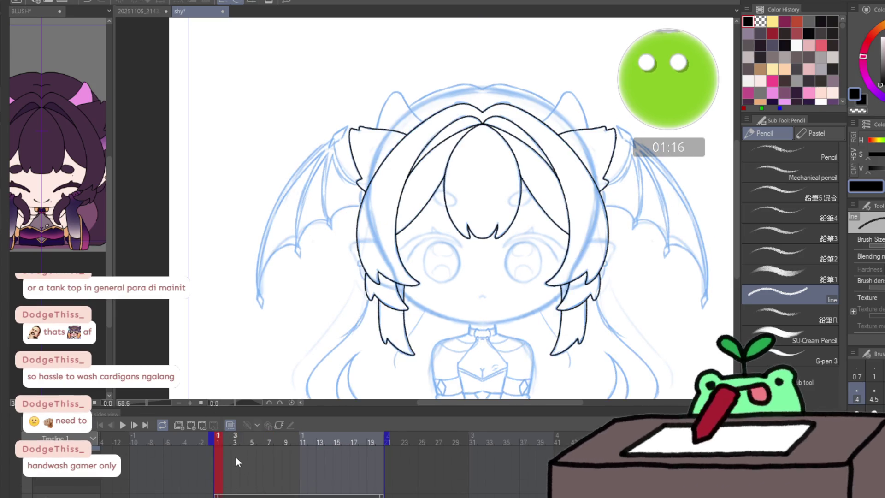
- Create a cel at frame 1 and ink the upper eyelid curve over the eye, redrawing it further right
left_click(236, 458)
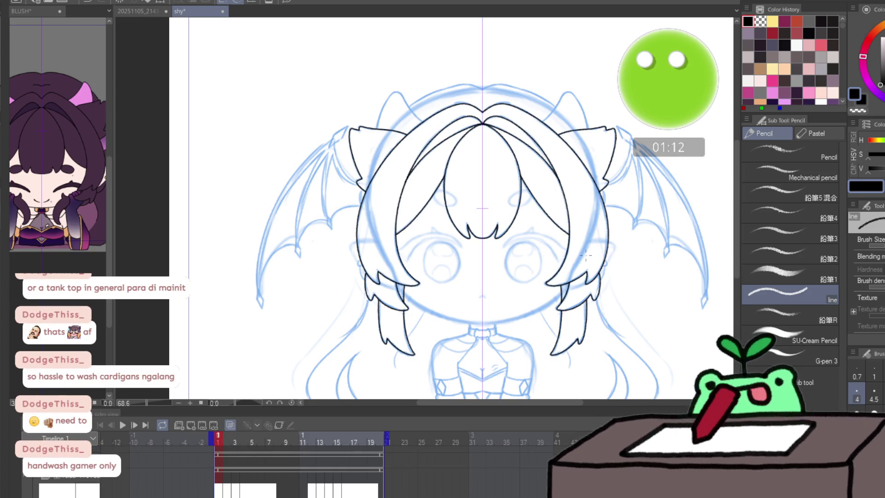
scroll(551, 253, "up", 3)
scroll(551, 254, "up", 3)
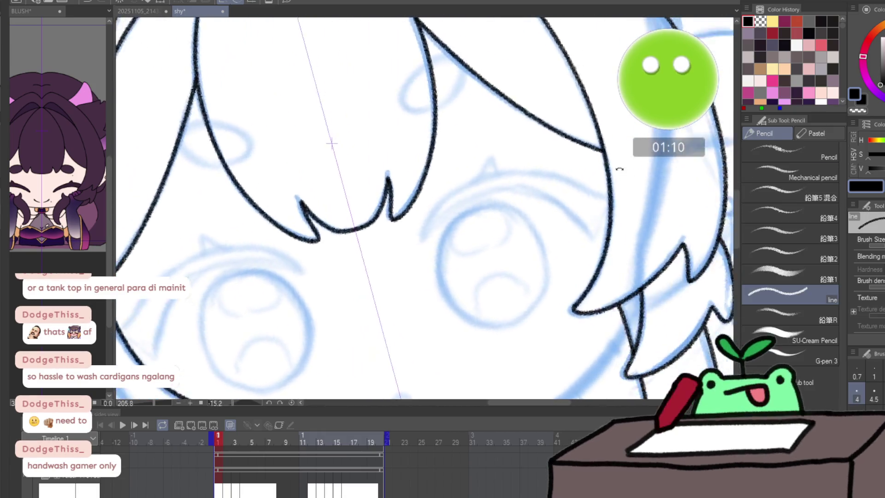
scroll(555, 207, "down", 1)
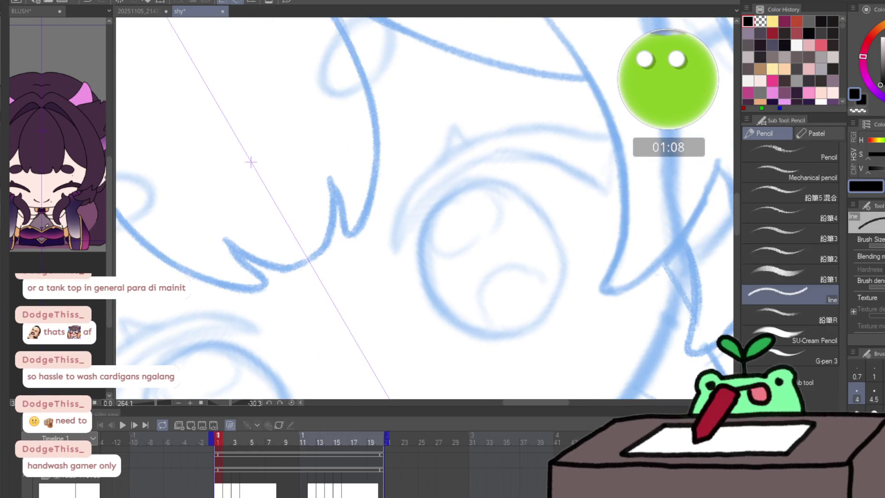
mouse_move(395, 247)
left_mouse_down()
mouse_move(418, 211)
mouse_move(474, 170)
mouse_move(529, 155)
mouse_move(579, 164)
mouse_move(607, 189)
left_mouse_up()
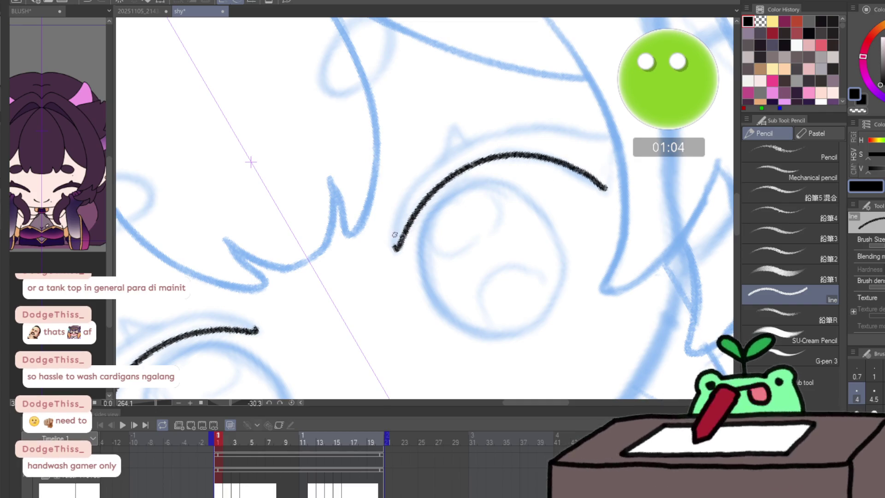
mouse_move(395, 247)
left_mouse_down()
mouse_move(448, 136)
mouse_move(534, 129)
left_mouse_up()
key("ctrl+z")
mouse_move(459, 142)
left_mouse_down()
mouse_move(574, 130)
mouse_move(613, 140)
mouse_move(619, 154)
mouse_move(608, 188)
left_mouse_up()
- Adjust the view around the eye and try freehand iris outlines, undoing both uneven attempts
key("minus")
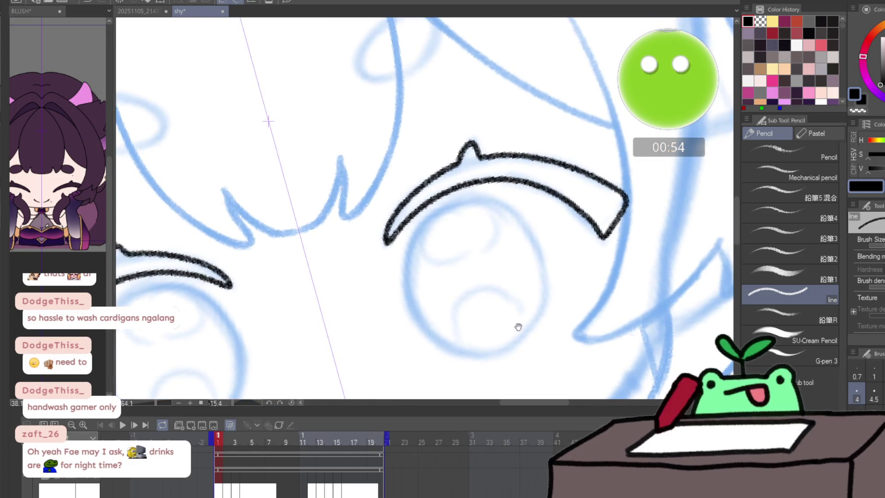
left_click(437, 188)
key("p")
key("asciicircum")
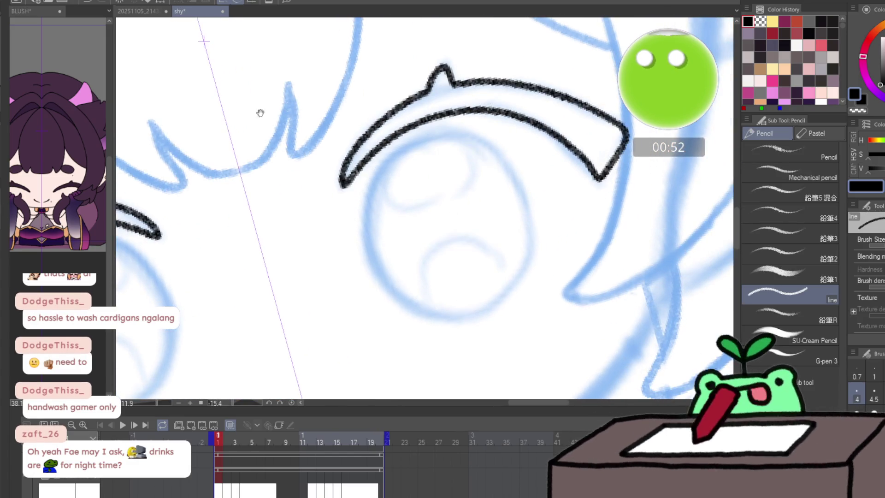
key("asciicircum")
mouse_move(448, 139)
left_mouse_down()
mouse_move(419, 143)
mouse_move(363, 205)
mouse_move(370, 285)
mouse_move(434, 323)
mouse_move(493, 303)
mouse_move(520, 239)
mouse_move(504, 169)
mouse_move(450, 139)
left_mouse_up()
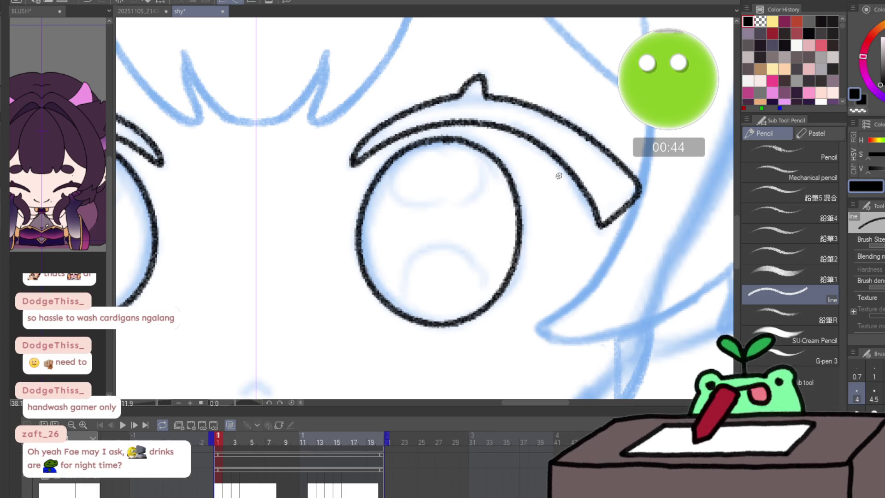
key("ctrl+z")
mouse_move(438, 142)
left_mouse_down()
mouse_move(381, 172)
mouse_move(360, 257)
mouse_move(408, 315)
mouse_move(474, 314)
mouse_move(511, 256)
mouse_move(517, 193)
left_mouse_up()
key("ctrl+z")
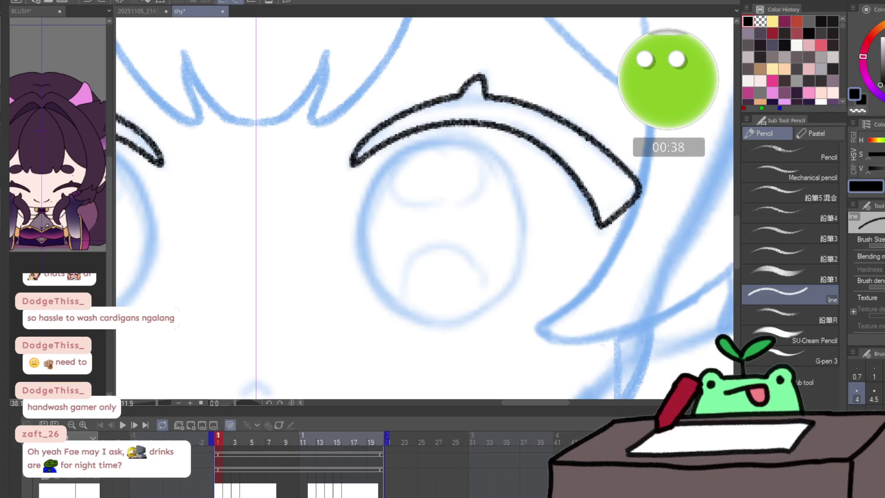
- Place an elliptical figure-ruler guide over the iris
key("u")
left_click(807, 199)
mouse_move(366, 141)
left_mouse_down()
mouse_move(463, 263)
mouse_move(523, 321)
left_mouse_up()
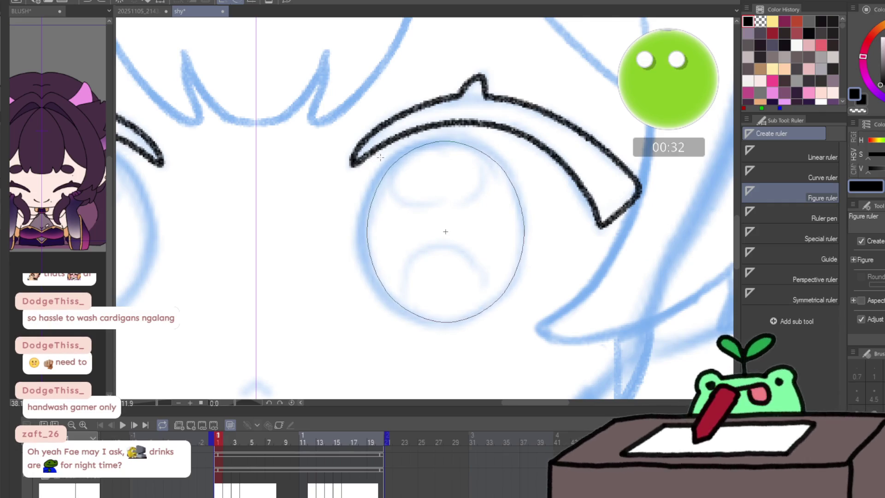
- Refit the ellipse guide around the blue iris and ink the iris outline along it with the pencil
key("ctrl+z")
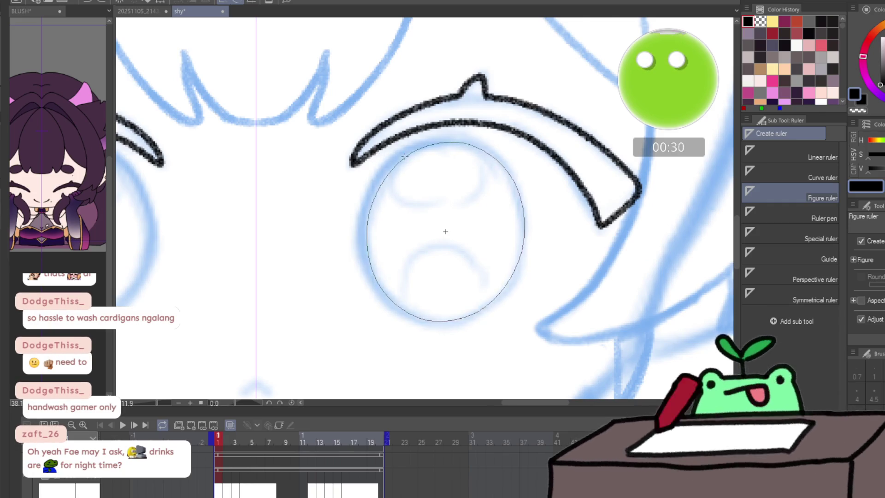
key("ctrl+z")
left_click_drag(356, 132, 521, 316)
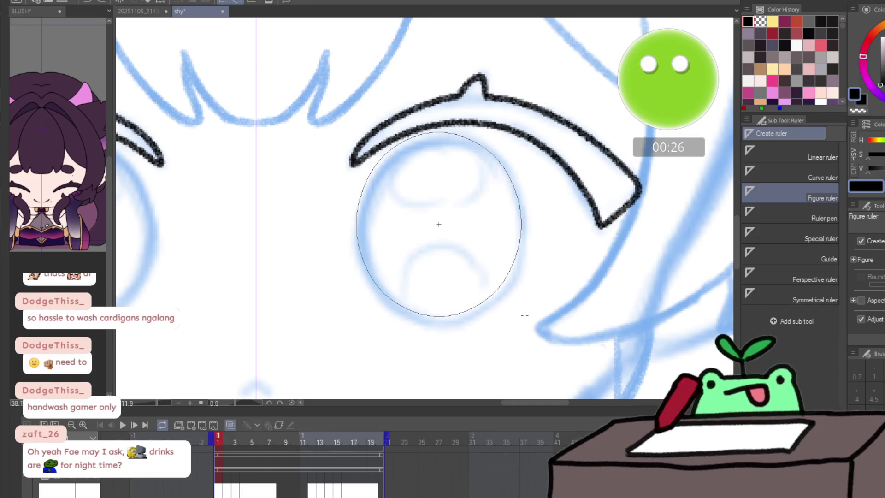
key("ctrl+z")
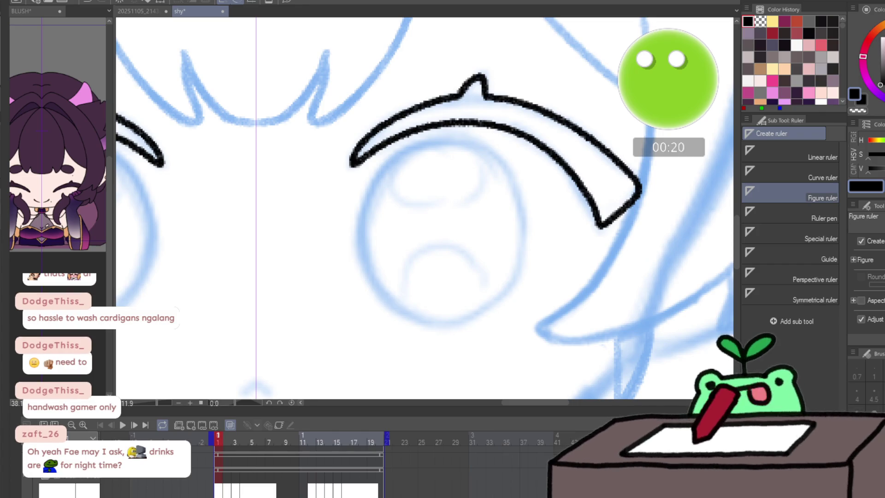
left_click_drag(359, 137, 521, 322)
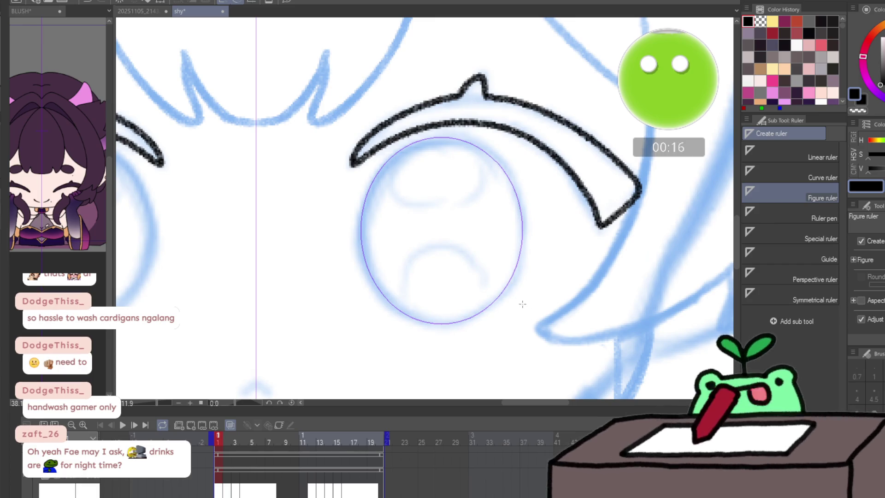
key("p")
mouse_move(392, 149)
left_mouse_down()
mouse_move(369, 263)
mouse_move(533, 187)
mouse_move(377, 156)
left_mouse_up()
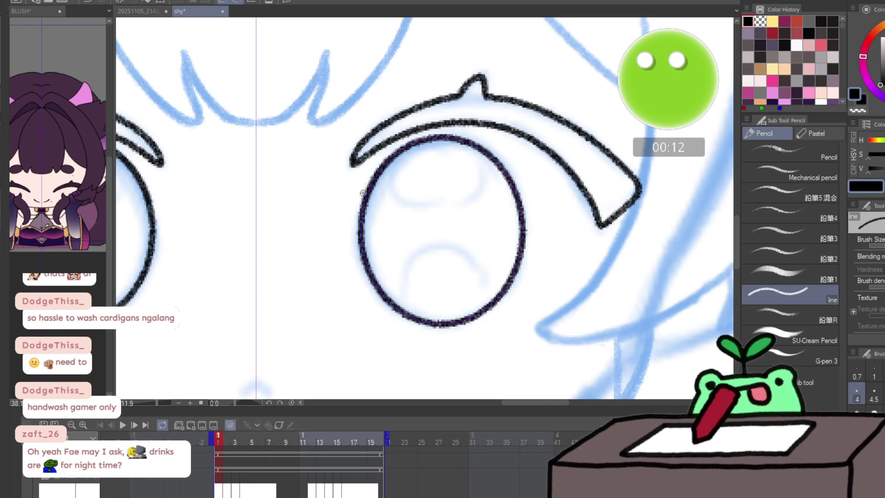
- Try squashing the iris with a transform, discard it and redraw the oval iris outline, mirrored to both eyes
key("ctrl+t")
left_click_drag(254, 139, 255, 144)
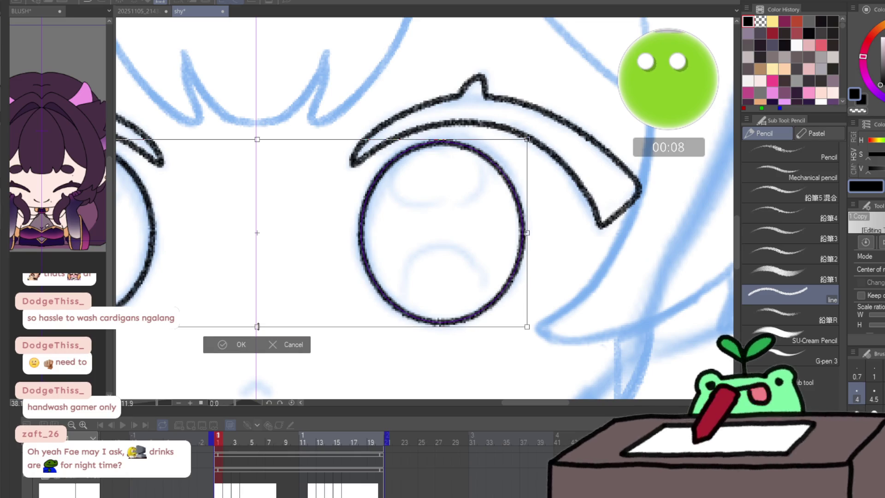
key("Return")
key("Delete")
mouse_move(453, 143)
left_mouse_down()
mouse_move(422, 146)
mouse_move(476, 318)
mouse_move(492, 163)
left_mouse_up()
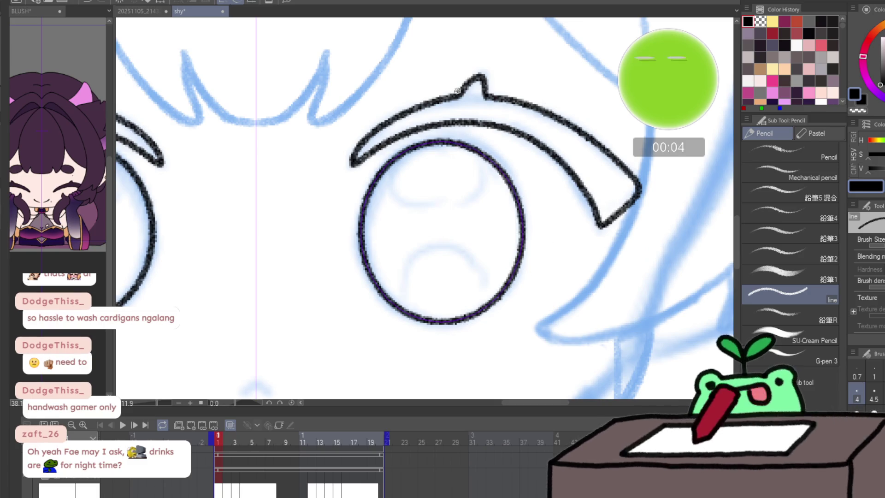
left_click_drag(357, 289, 385, 217)
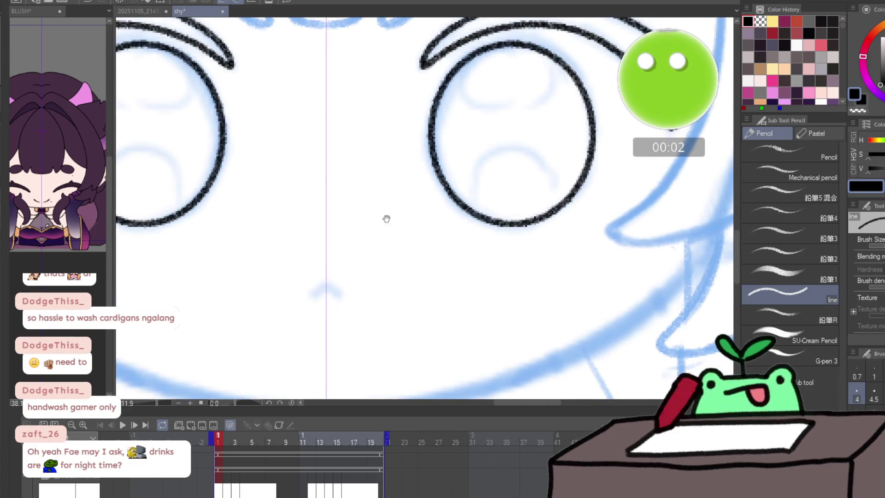
- Draw a small caret-shaped nose between the eyes and a tiny mirrored dot below them
left_click_drag(312, 295, 326, 284)
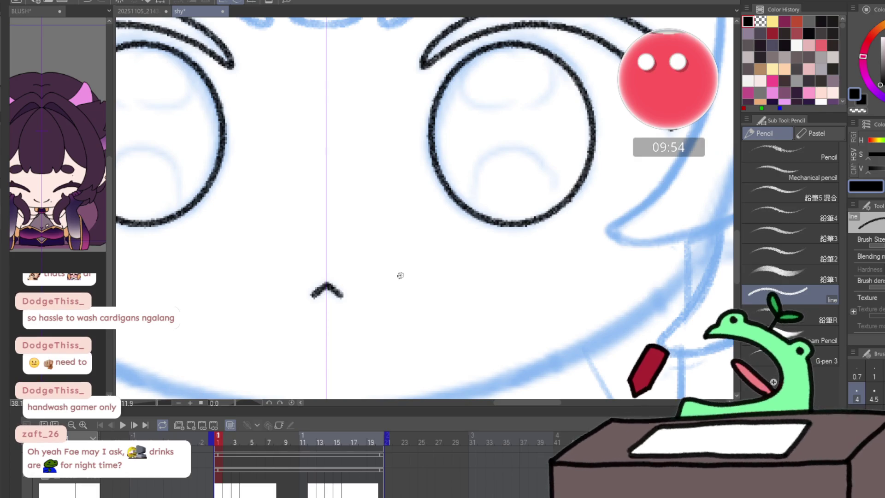
left_click(254, 275)
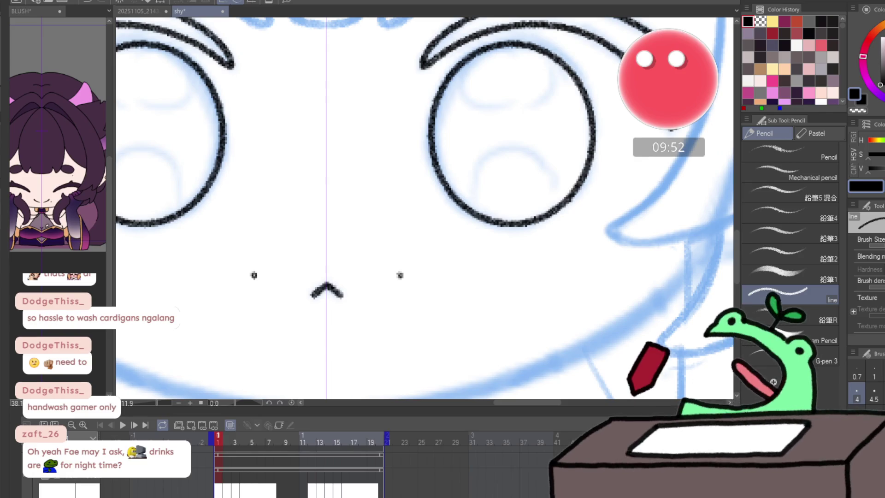
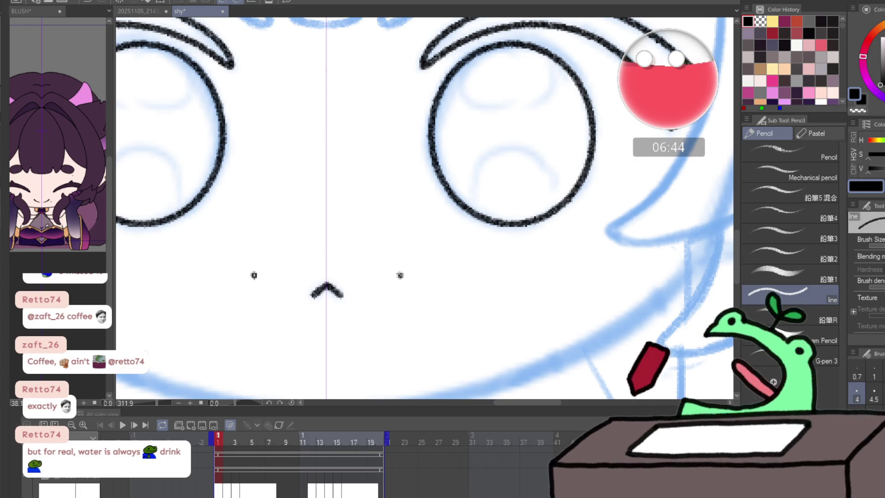
- Switch to the keyboard switches photo, then paste the pastel keycap shopping screenshot into a new canvas
key("ctrl+Tab")
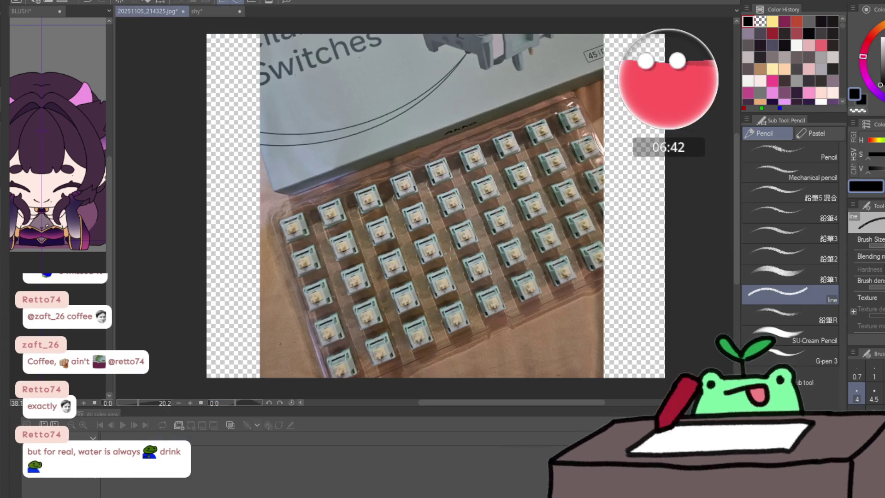
scroll(424, 208, "up", 2)
scroll(424, 207, "up", 2)
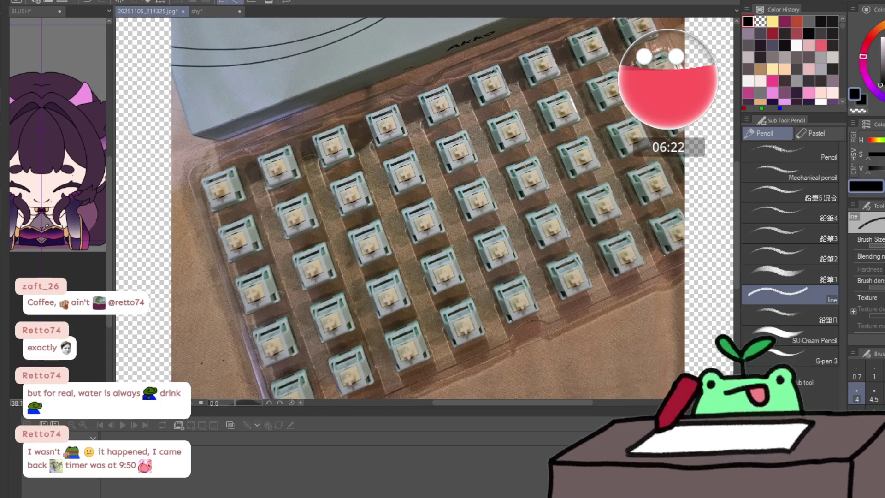
key("ctrl+v")
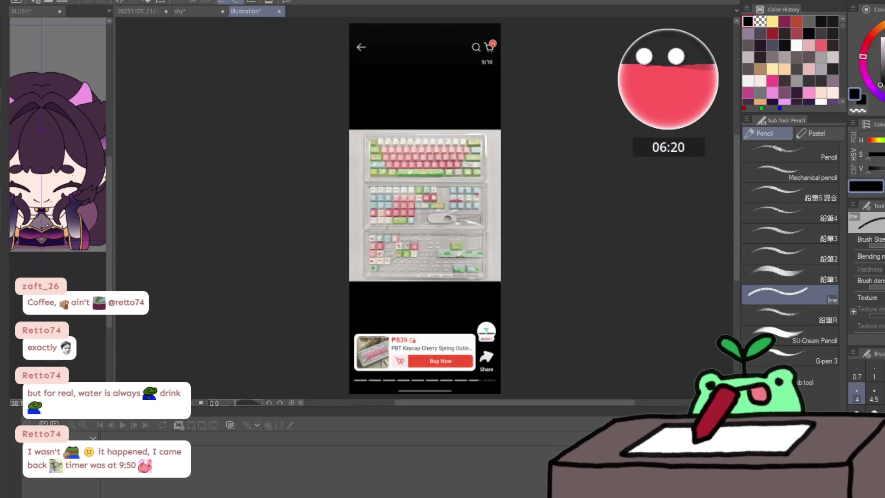
- Zoom into the pink and green keycap photo and reframe it slightly wider over the keys
left_click_drag(359, 180, 773, 381)
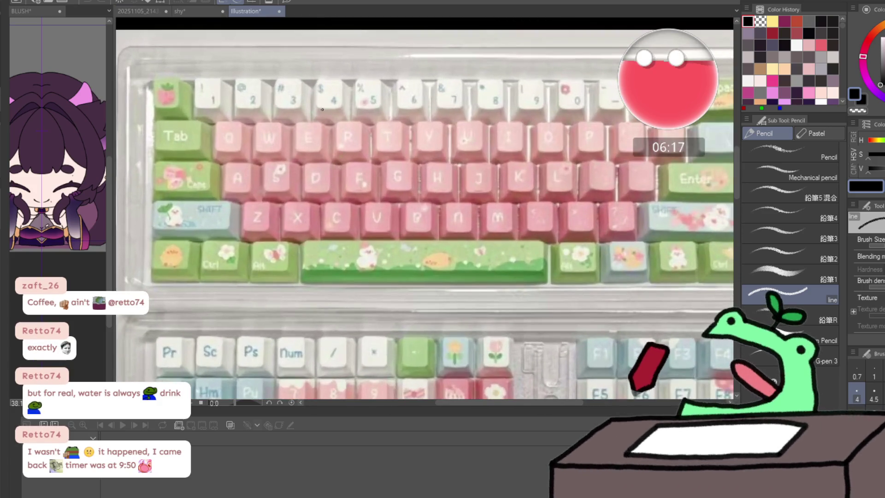
mouse_move(774, 382)
left_mouse_down()
mouse_move(319, 158)
mouse_move(289, 184)
left_mouse_up()
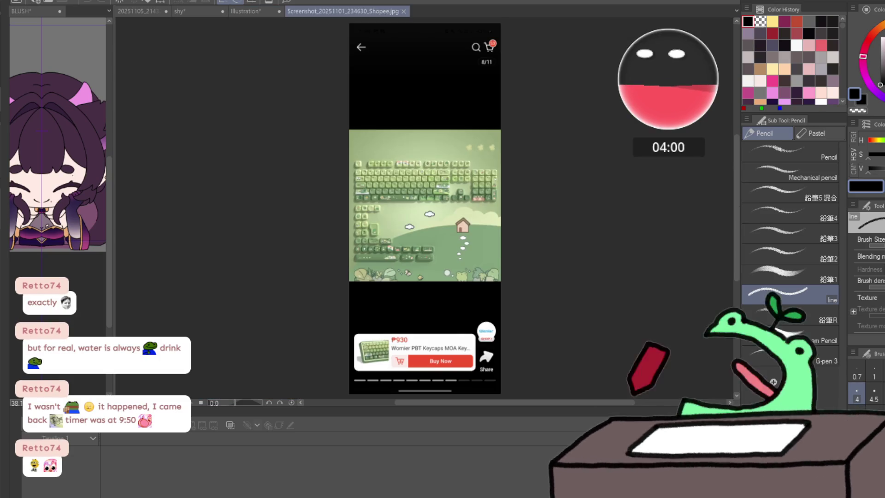
scroll(405, 187, "up", 1)
scroll(405, 186, "up", 2)
scroll(447, 123, "up", 1)
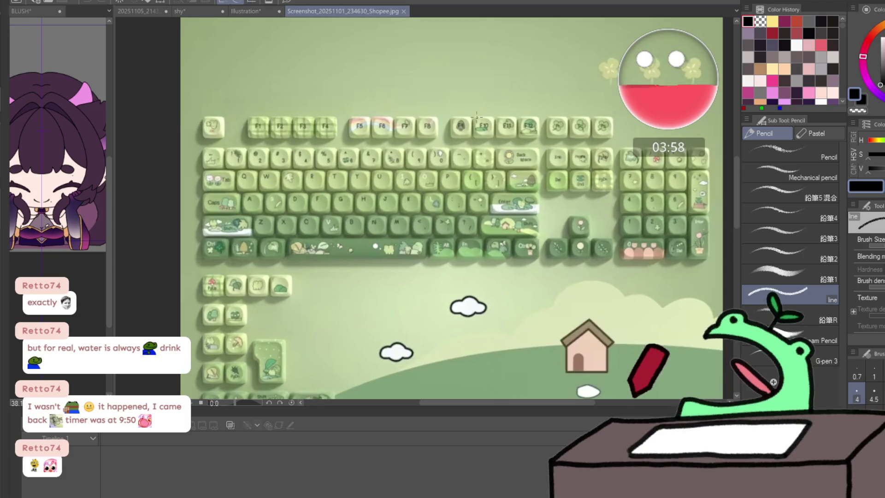
scroll(471, 120, "up", 1)
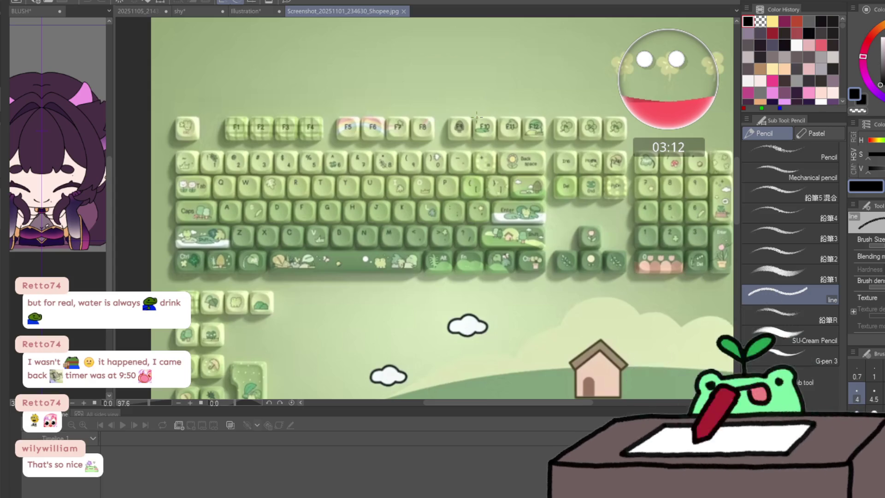
- Glance at the pastel keycap Illustration tab, then return to the shy character drawing tab
left_click(249, 12)
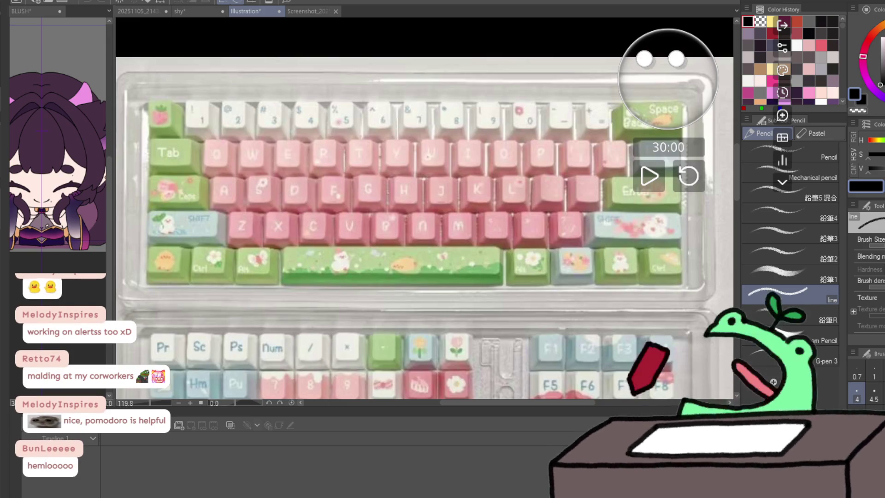
left_click(181, 11)
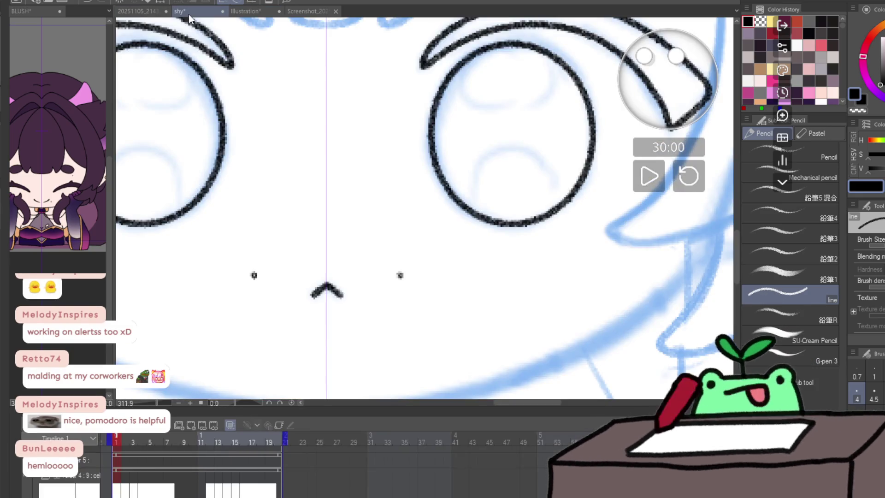
- Undo the two stray dots under the eyes and zoom in on the area above the right eye
key("ctrl+z")
key("ctrl+z")
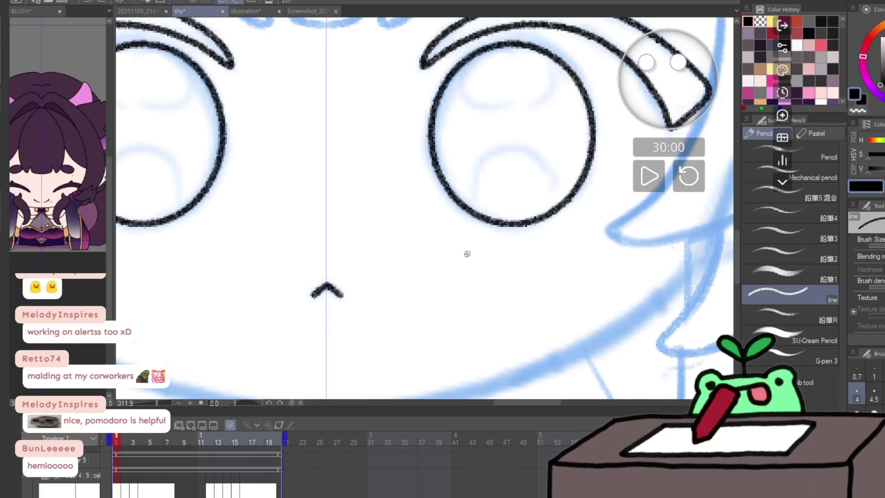
key("z")
mouse_move(467, 253)
left_mouse_down()
mouse_move(443, 293)
mouse_move(477, 256)
left_mouse_up()
key("p")
mouse_move(526, 162)
left_mouse_down()
mouse_move(521, 198)
mouse_move(494, 222)
mouse_move(524, 235)
mouse_move(523, 253)
left_mouse_up()
mouse_move(528, 84)
left_mouse_down()
mouse_move(546, 182)
mouse_move(583, 157)
mouse_move(500, 233)
mouse_move(466, 237)
mouse_move(480, 194)
left_mouse_up()
- Ink a clean oval above the right eyebrow, redrawing it until satisfied, then start the focus timer
mouse_move(512, 166)
left_mouse_down()
mouse_move(435, 175)
mouse_move(405, 247)
left_mouse_up()
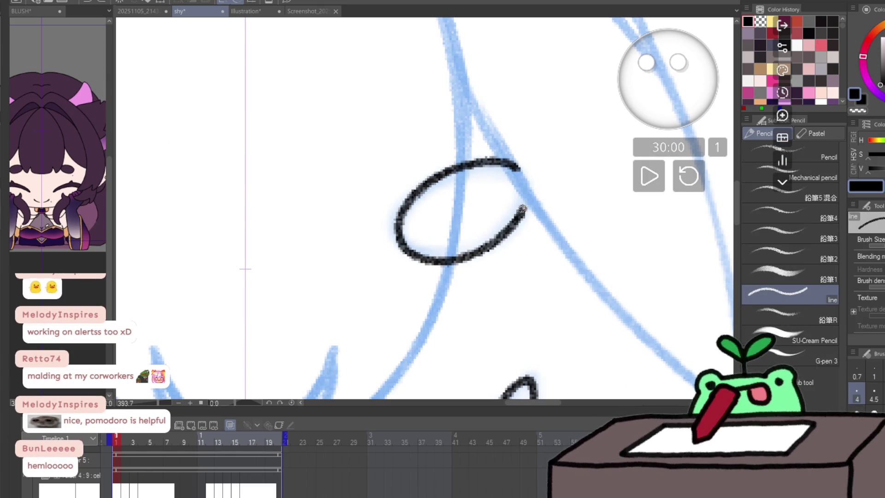
mouse_move(506, 251)
left_mouse_down()
mouse_move(518, 294)
mouse_move(559, 237)
left_mouse_up()
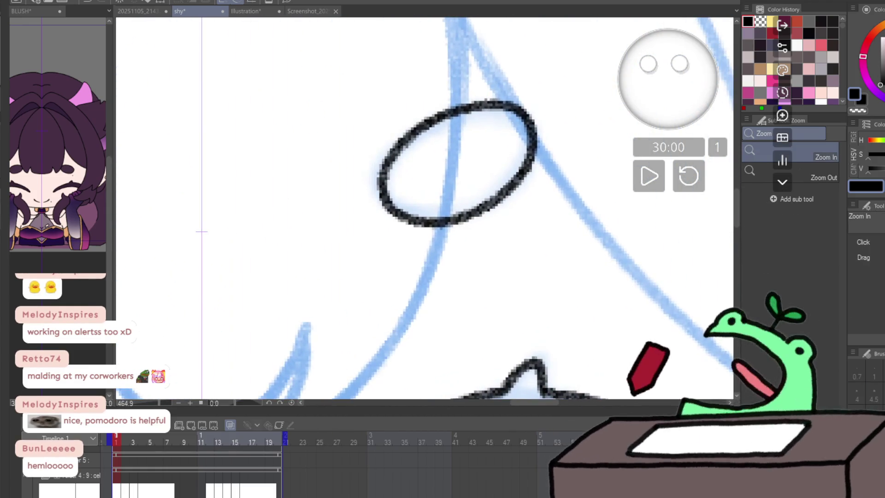
key("ctrl+z")
mouse_move(523, 113)
left_mouse_down()
mouse_move(459, 100)
mouse_move(381, 173)
mouse_move(423, 214)
mouse_move(487, 200)
mouse_move(531, 116)
mouse_move(505, 109)
mouse_move(398, 146)
mouse_move(415, 208)
mouse_move(506, 197)
mouse_move(534, 143)
left_mouse_up()
key("ctrl+z")
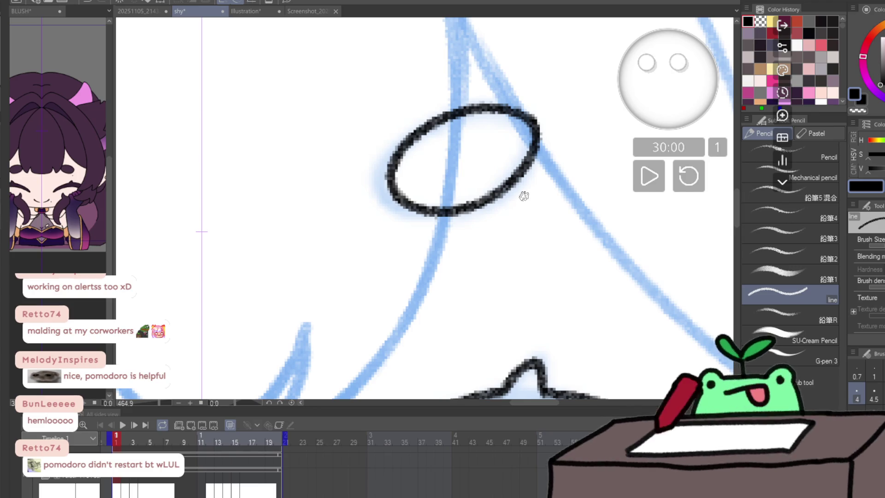
key("ctrl+z")
mouse_move(538, 138)
left_mouse_down()
mouse_move(524, 108)
mouse_move(433, 119)
mouse_move(385, 194)
mouse_move(450, 207)
mouse_move(510, 184)
mouse_move(542, 127)
left_mouse_up()
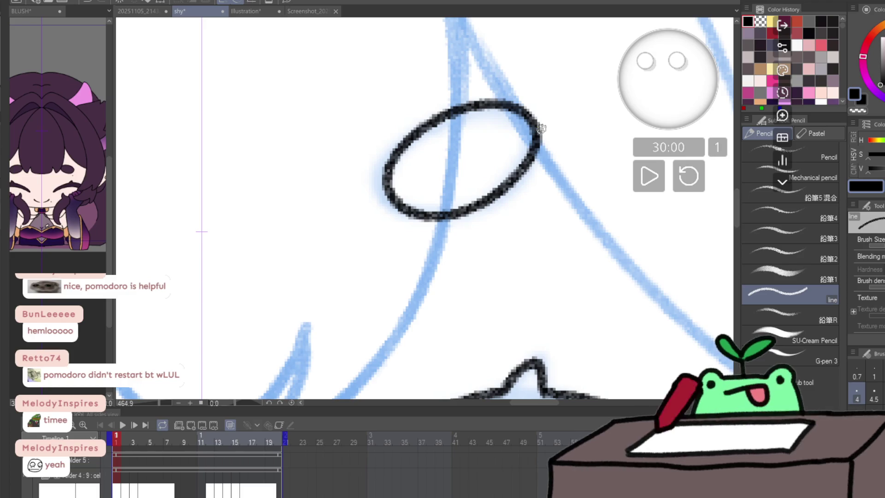
left_click(649, 175)
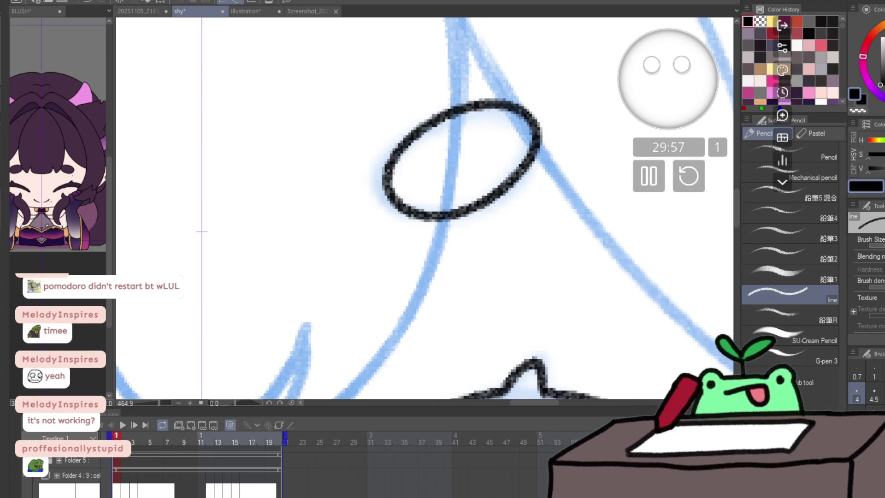
- Check the mouth, bangs and left eye up close, then zoom out to the whole character
key("/")
scroll(457, 282, "down", 5)
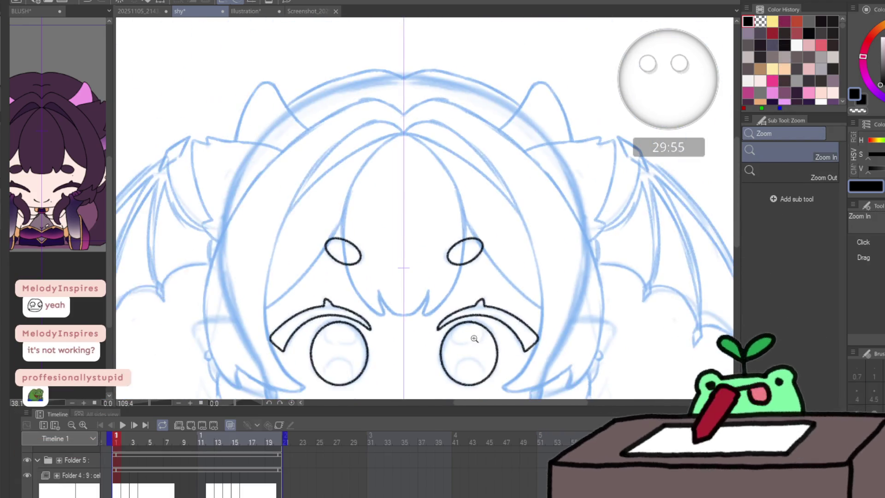
scroll(463, 385, "up", 5)
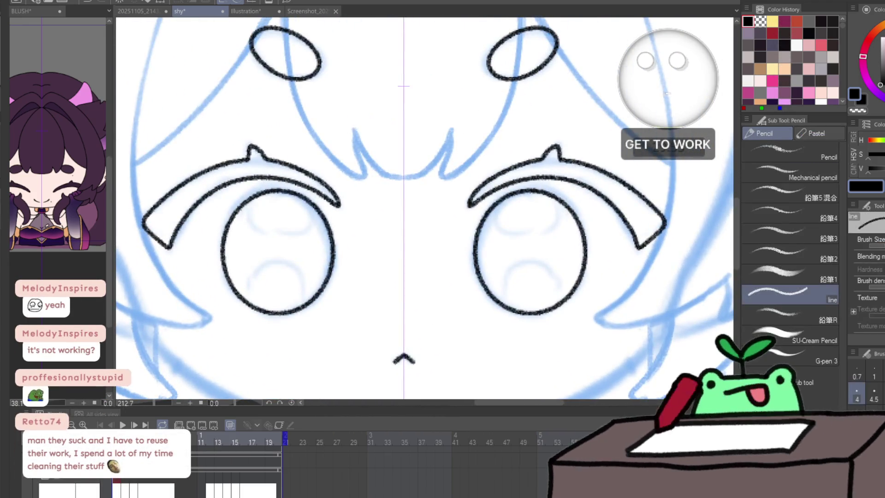
left_click_drag(432, 381, 457, 312)
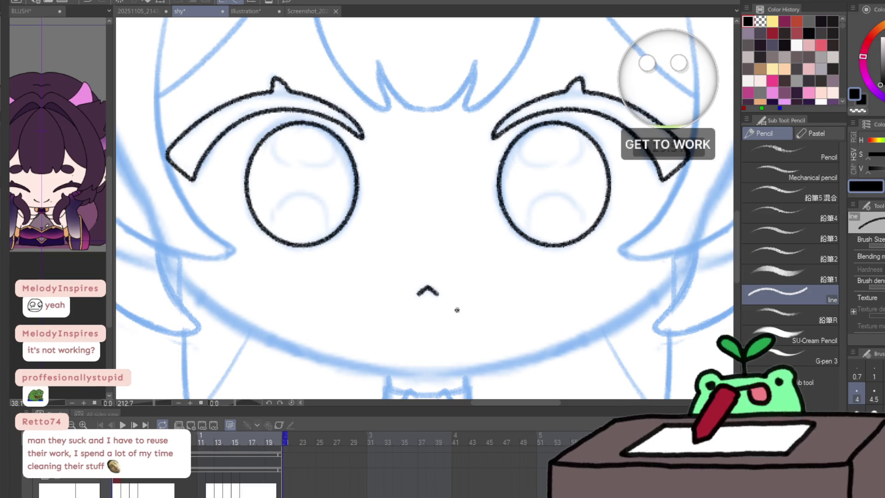
left_click_drag(499, 274, 497, 360)
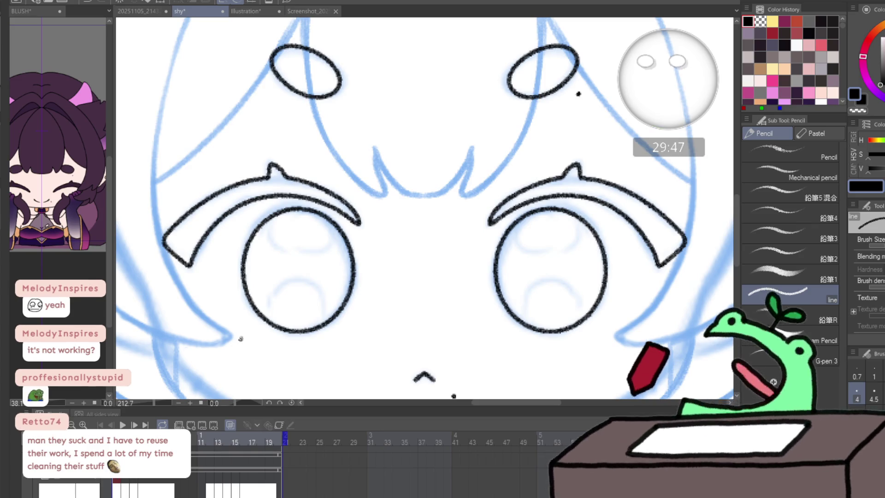
key("ctrl+space")
left_click(436, 241, "alt")
left_click(324, 293)
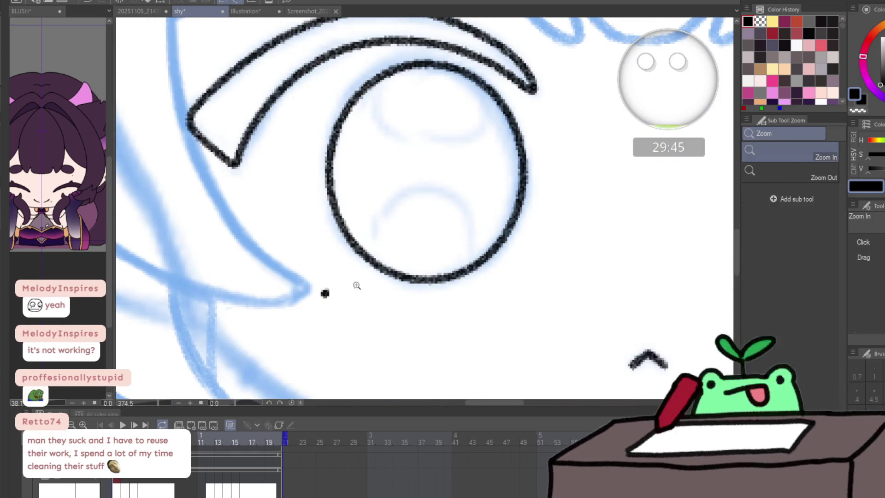
left_click(356, 286, "alt")
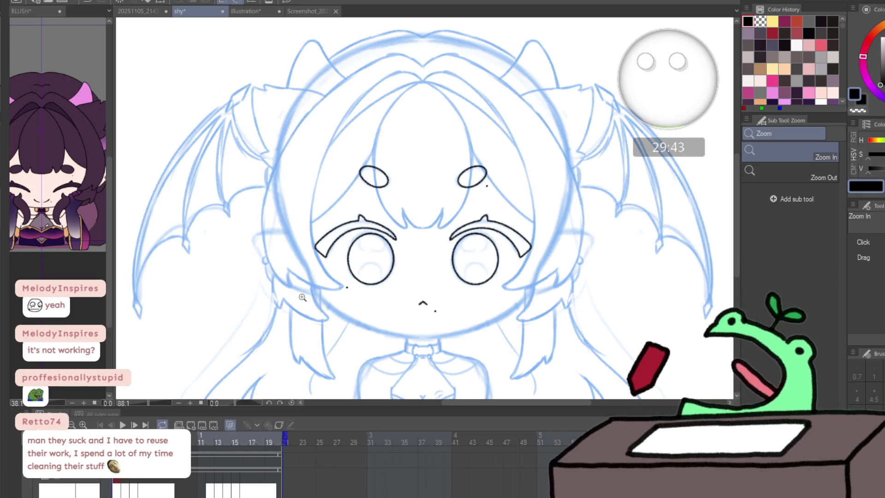
key("p")
scroll(269, 463, "left", 3)
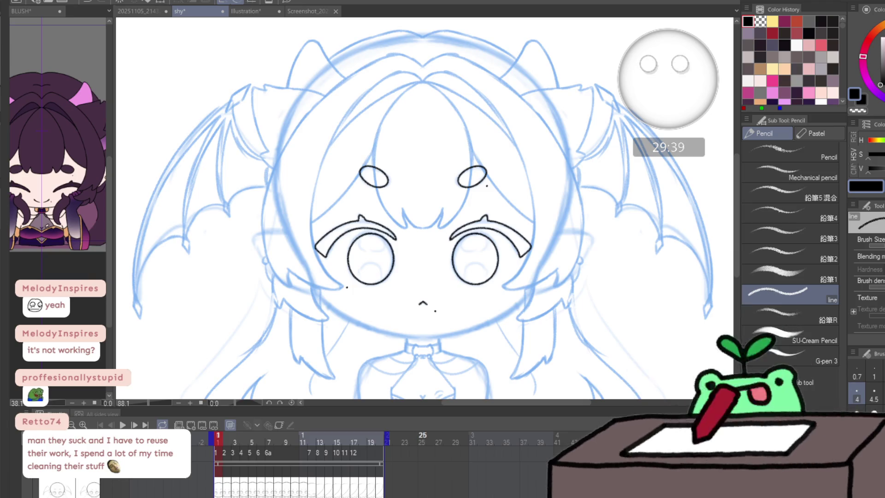
scroll(437, 450, "down", 1)
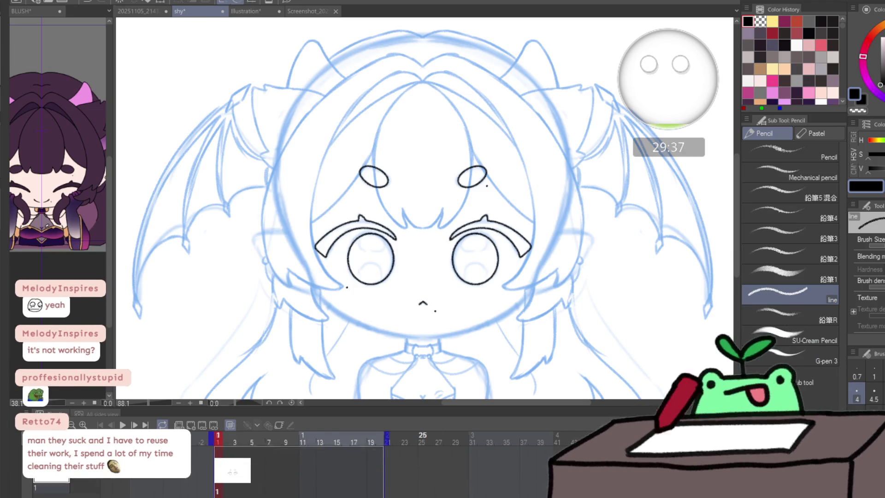
scroll(433, 457, "up", 1)
- Paste the inked eyes, brows and nose onto animation frame 2 and nudge them slightly upward
key("Right")
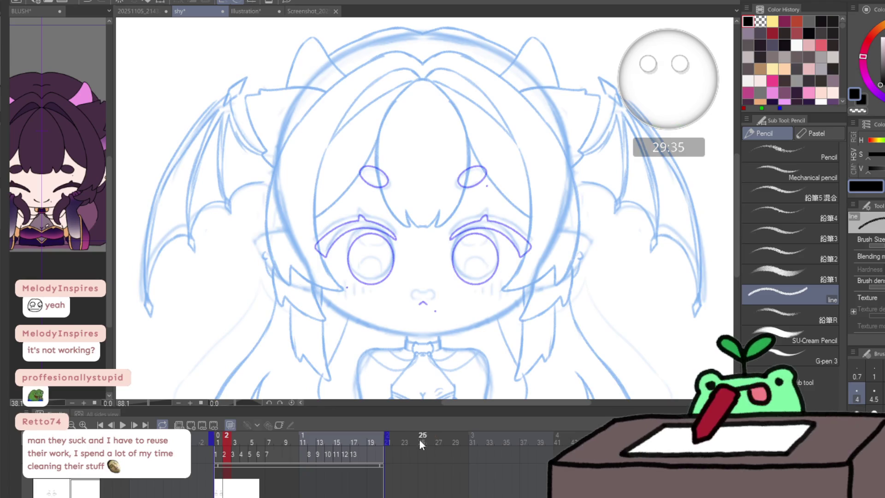
key("ctrl+v")
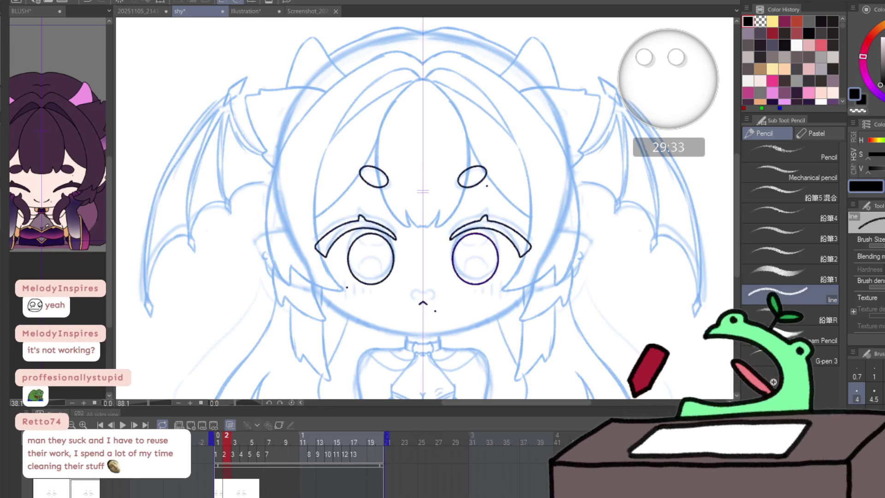
key("k")
left_click_drag(517, 320, 517, 312)
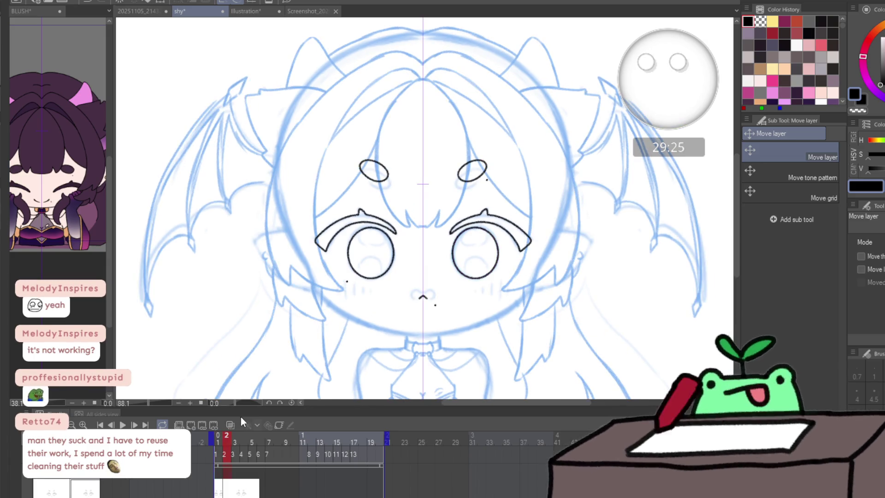
key("m")
left_click_drag(320, 137, 524, 194)
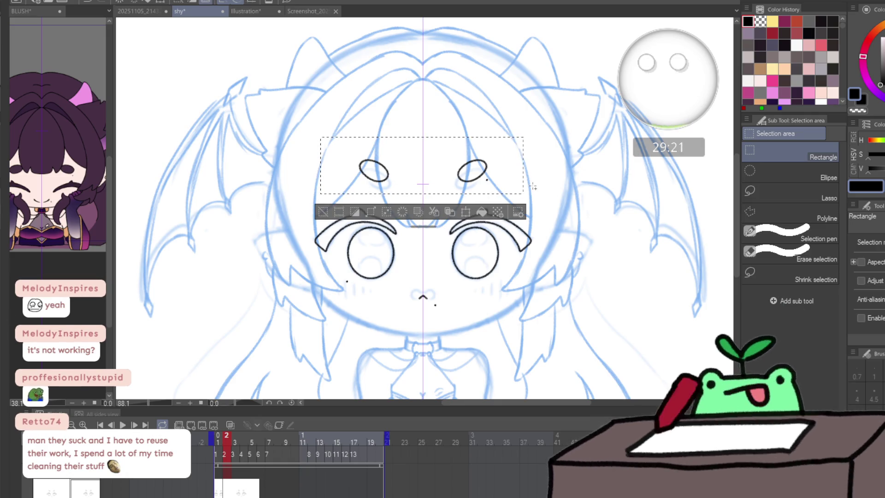
key("ctrl+t")
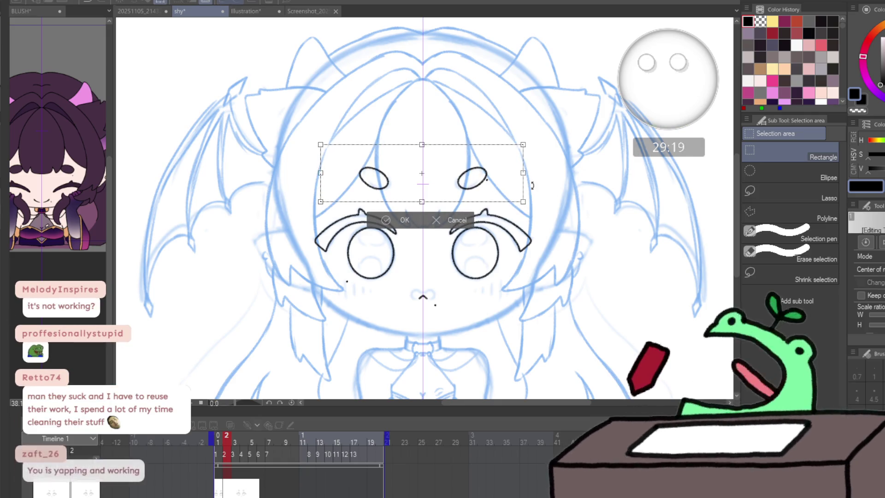
key("Return")
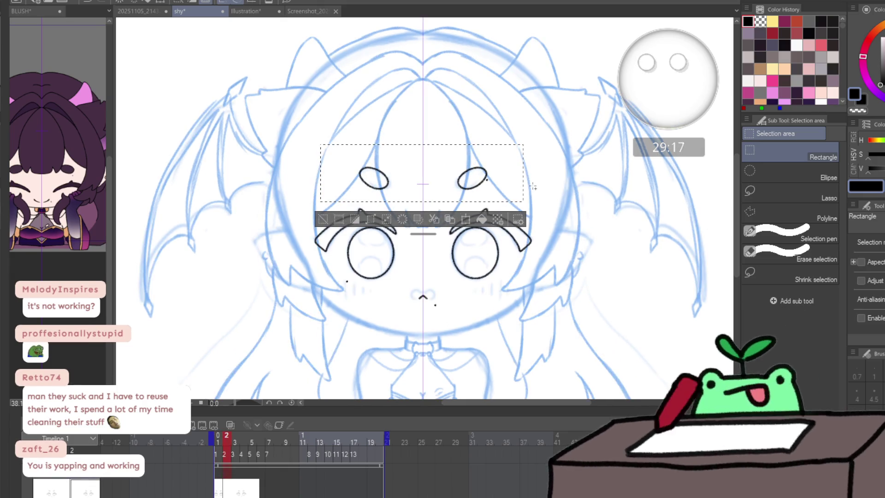
key("ctrl+d")
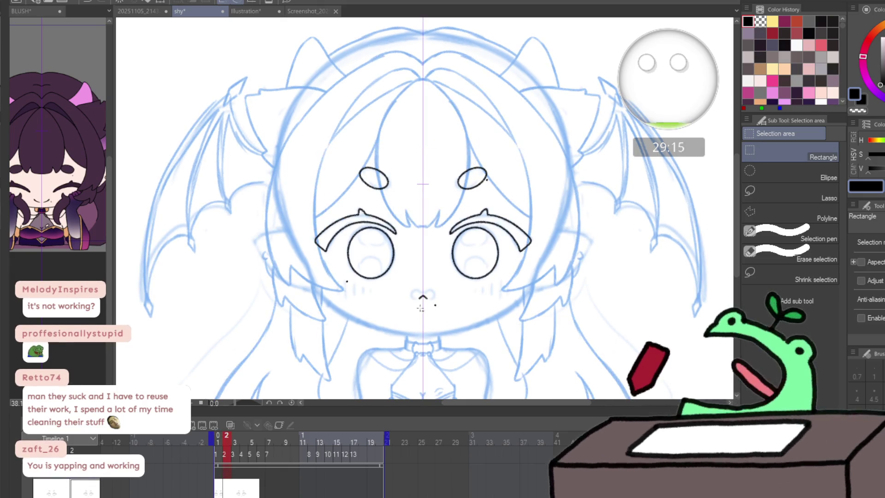
scroll(411, 303, "up", 3)
key("m")
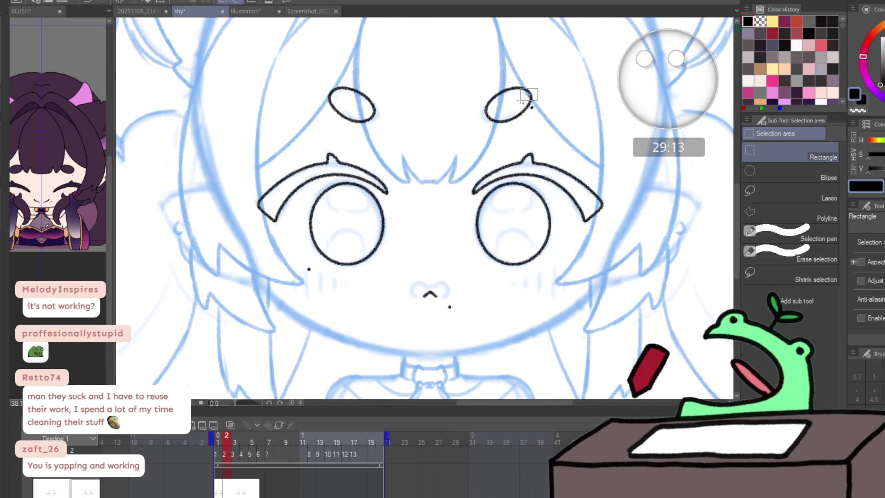
left_click_drag(508, 79, 536, 111)
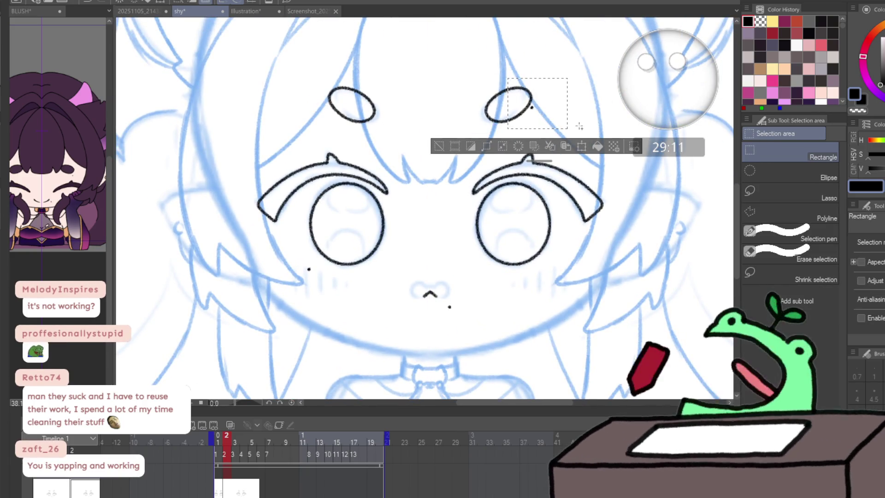
key("ctrl+t")
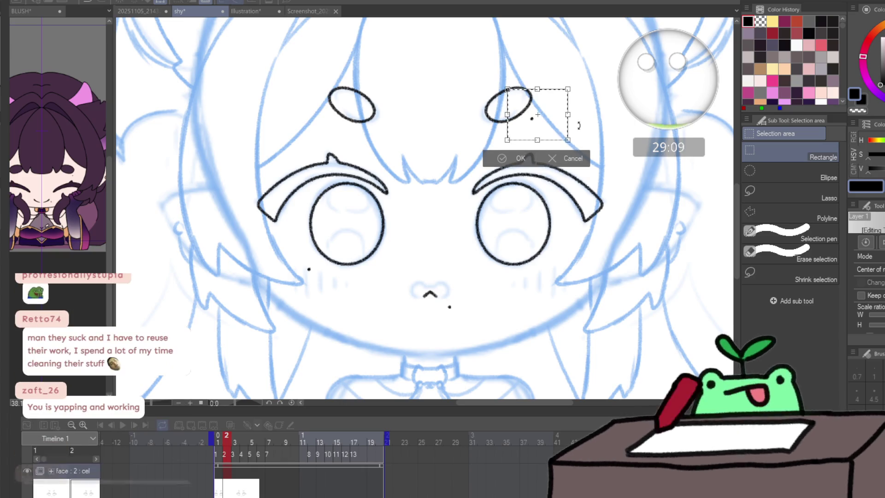
key("Escape")
key("ctrl+d")
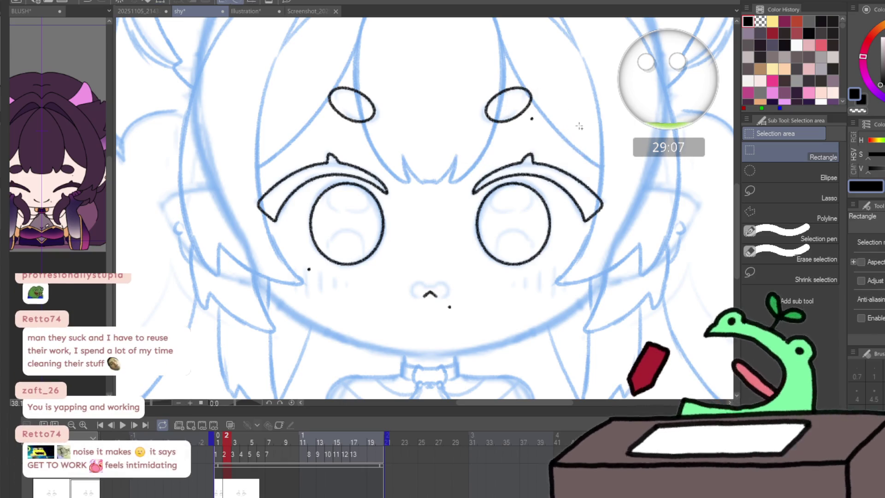
key("/")
left_click(385, 311)
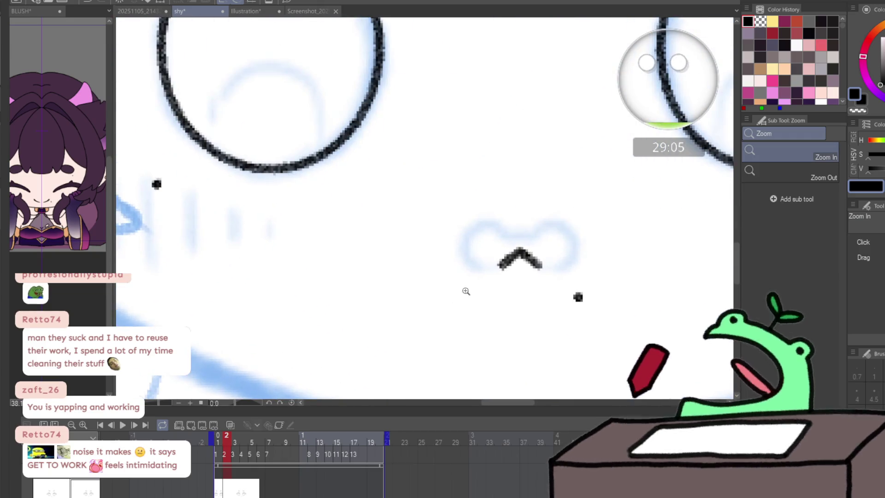
- Erase the chevron mouth and ink a rounded closed mouth outline in its place
key("e")
left_click(525, 262)
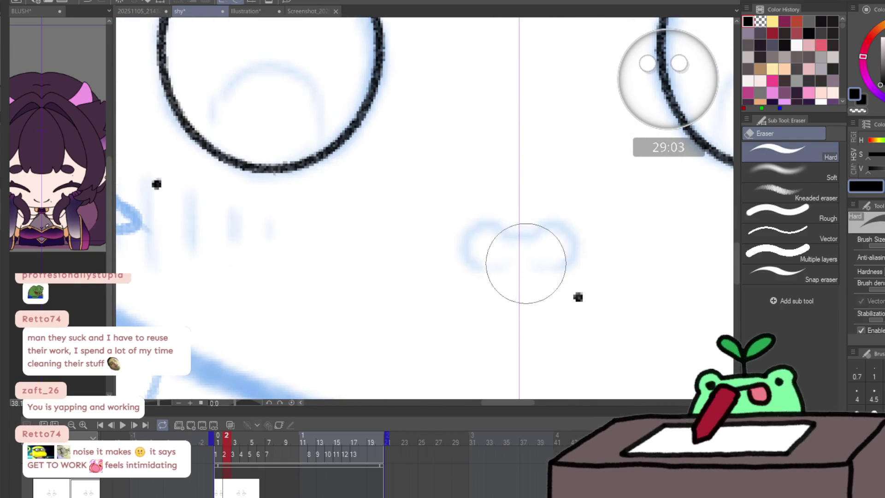
key("p")
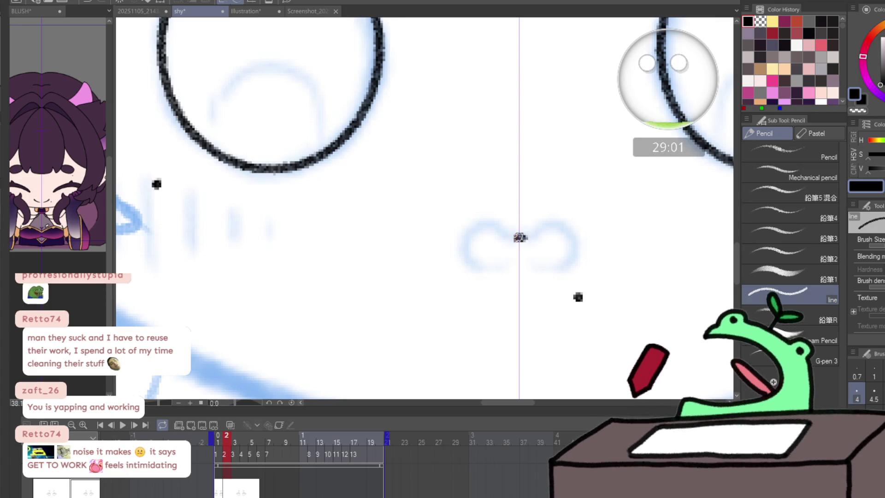
mouse_move(544, 226)
left_mouse_down()
mouse_move(571, 233)
mouse_move(568, 262)
mouse_move(520, 266)
mouse_move(523, 211)
left_mouse_up()
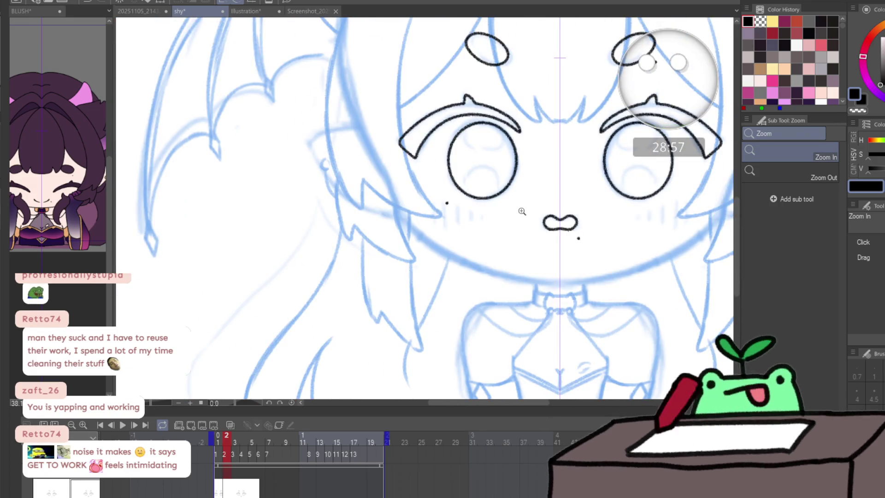
mouse_move(605, 228)
left_mouse_down()
mouse_move(501, 306)
mouse_move(359, 288)
left_mouse_up()
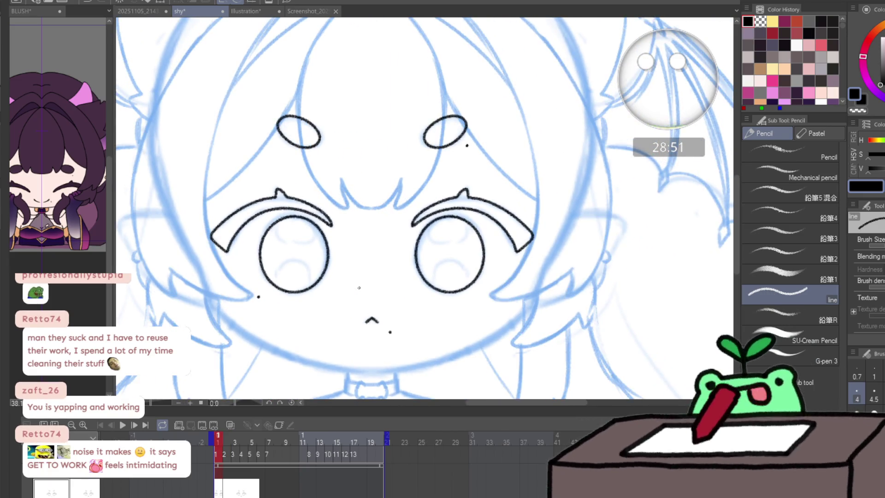
- Bring the inked face onto frame 3 and nudge it upward to sit on the sketch
key("Right")
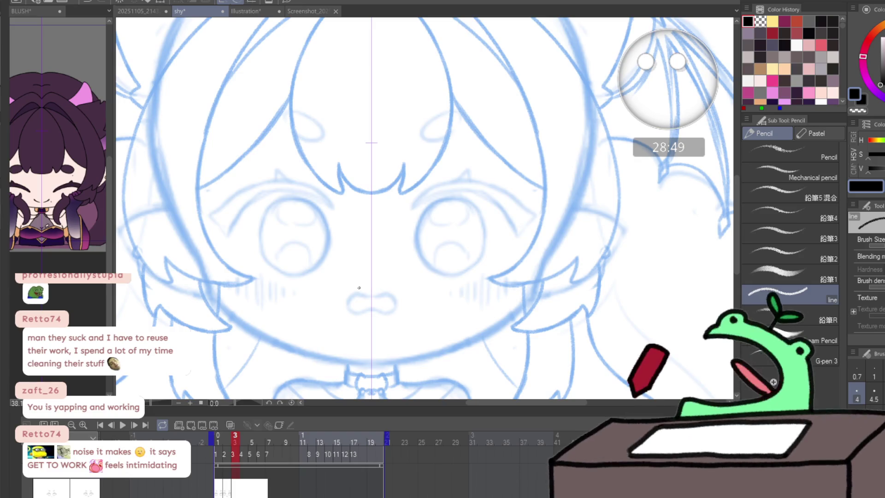
key("Left")
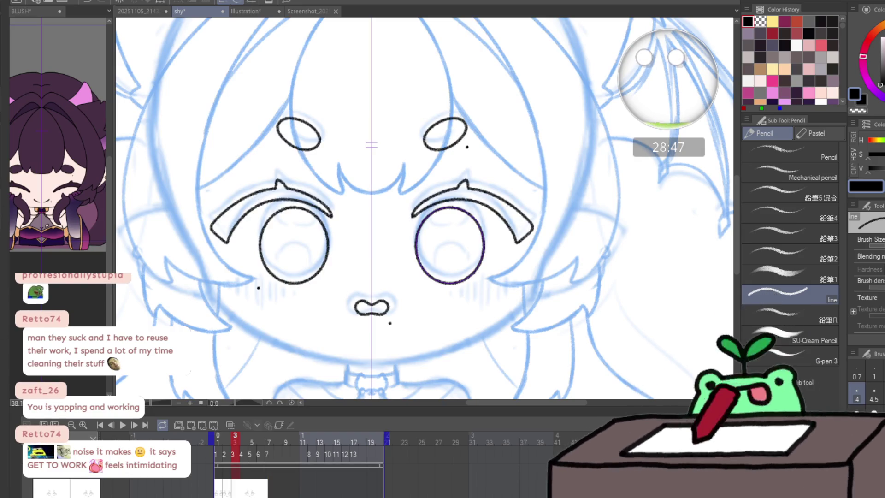
key("k")
key("Up")
key("Up")
key("Up")
key("Up")
key("Up")
key("Up")
key("Up")
key("Up")
key("Up")
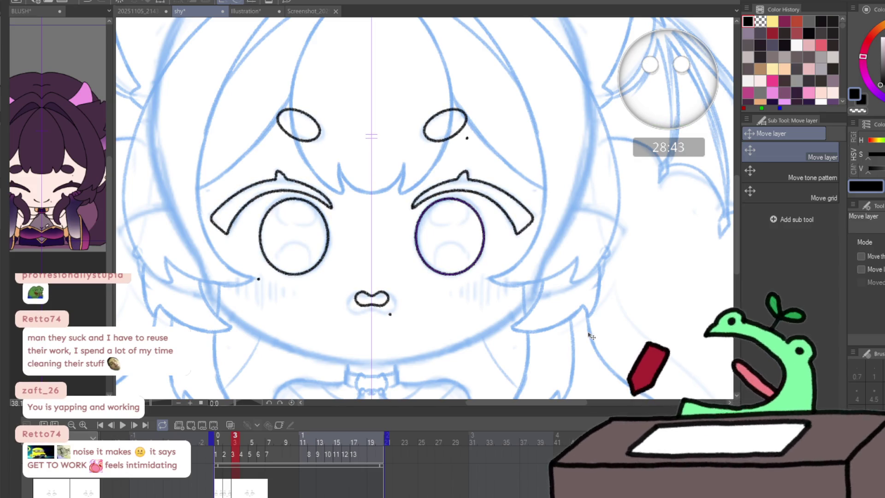
scroll(358, 303, "up", 2)
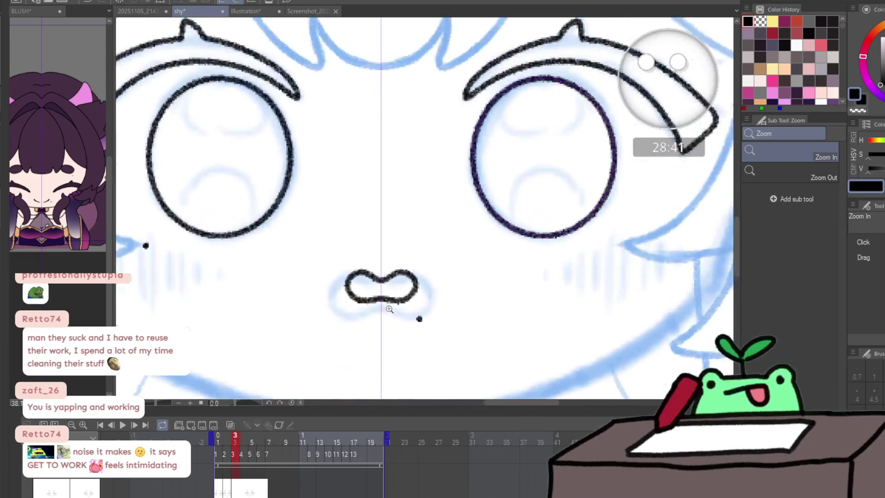
scroll(360, 304, "up", 2)
- Erase the mouth on frame 3, retrace it along the blue sketch, then lasso the area beside it
key("e")
mouse_move(409, 284)
left_mouse_down()
mouse_move(411, 256)
mouse_move(362, 291)
mouse_move(418, 271)
mouse_move(399, 311)
left_mouse_up()
key("p")
mouse_move(373, 275)
left_mouse_down()
mouse_move(323, 297)
mouse_move(374, 309)
left_mouse_up()
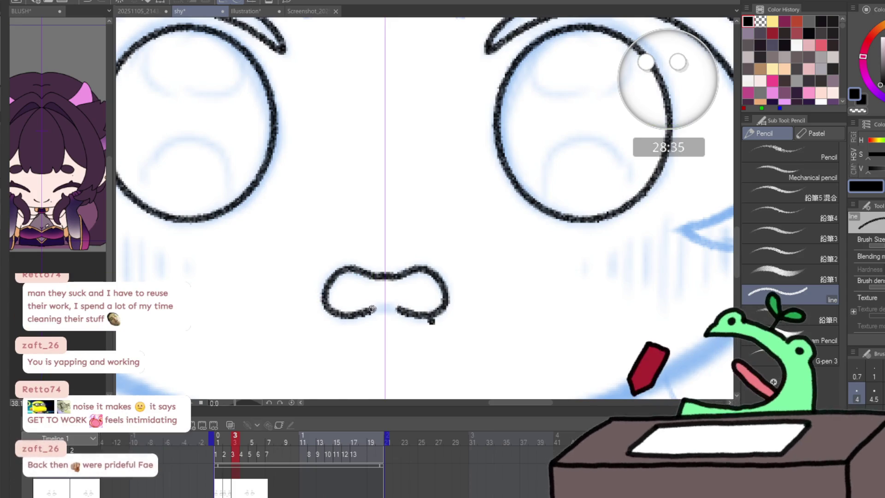
key("Delete")
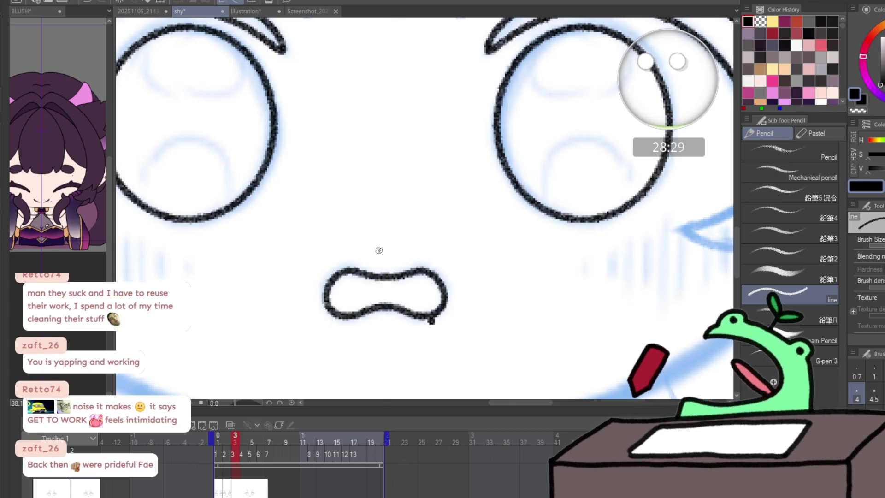
key("m")
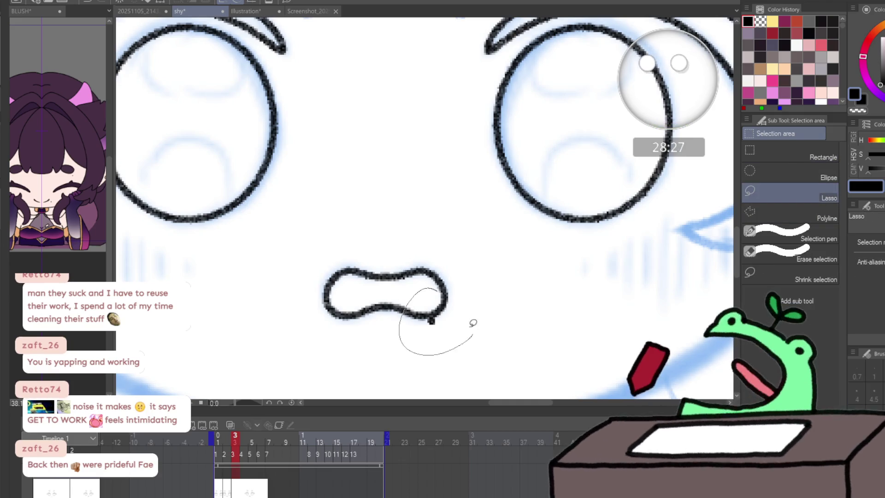
left_click_drag(473, 323, 450, 336)
scroll(461, 311, "down", 2)
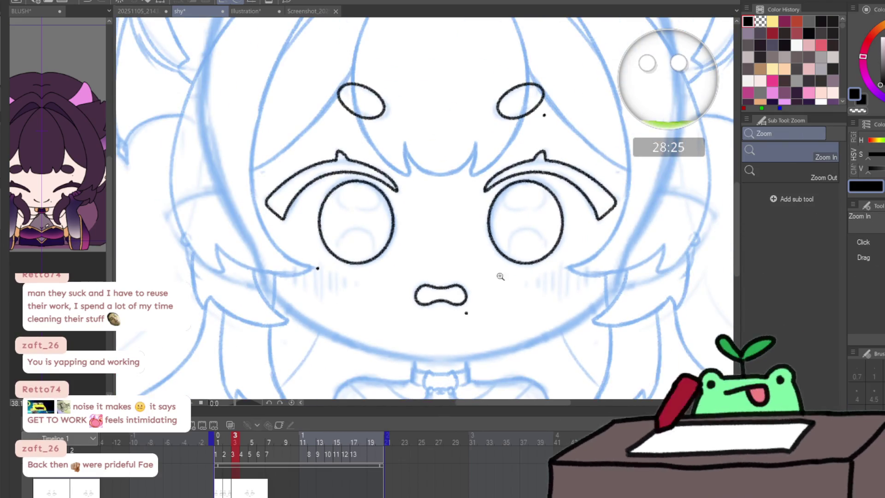
- Step back through the recent lineart changes to the bare sketch, then redo them to restore the lineart
key("m")
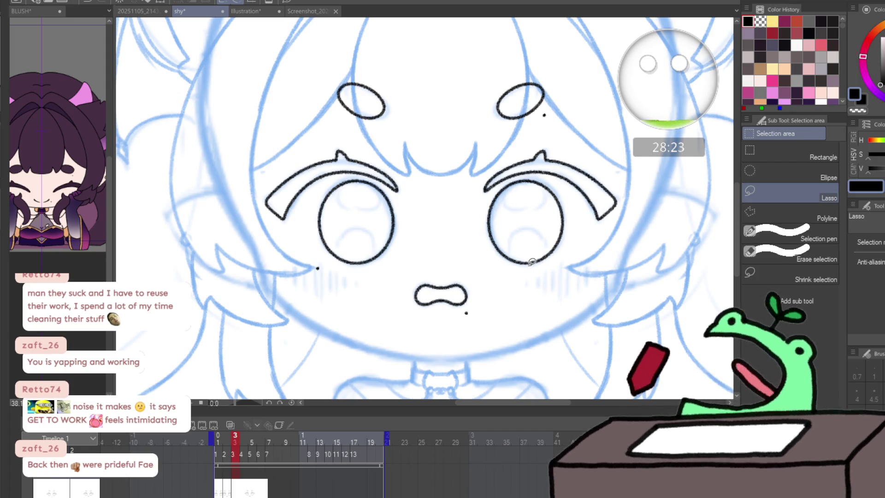
key("ctrl+z")
key("ctrl+z")
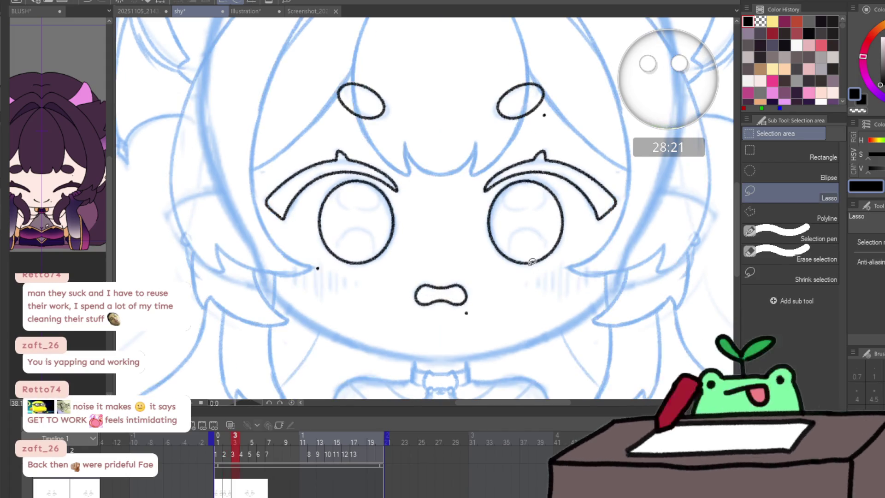
key("ctrl+z")
key("ctrl+y")
key("ctrl+y")
key("ctrl+y")
key("k")
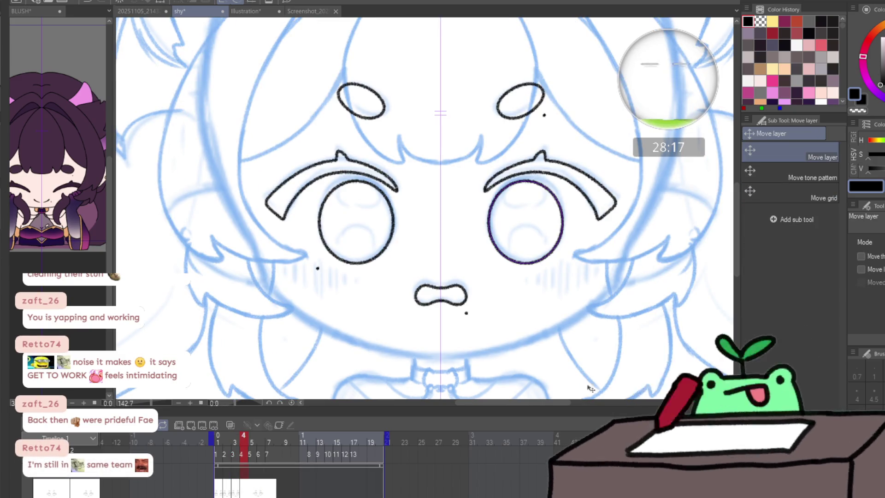
- Nudge the eyebrows upward, clear the selection, and move to uninked frame 12
key("Up")
key("Up")
key("Up")
key("alt+bracketright")
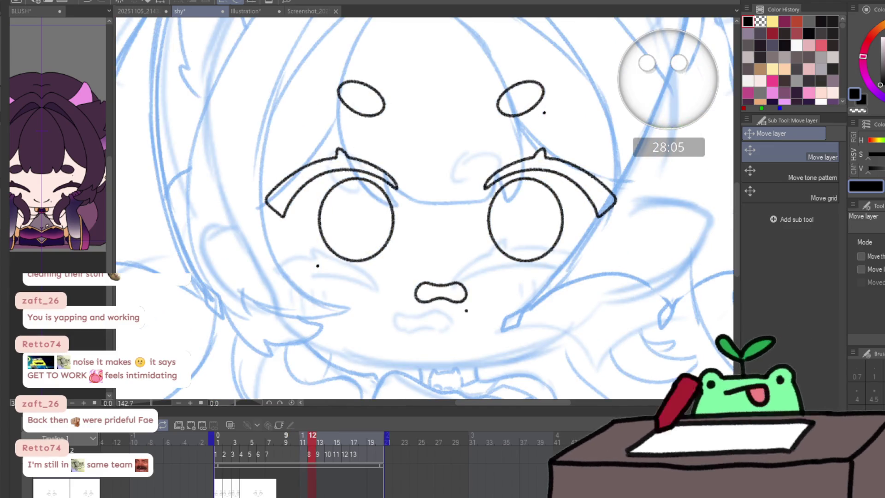
key("ctrl+z")
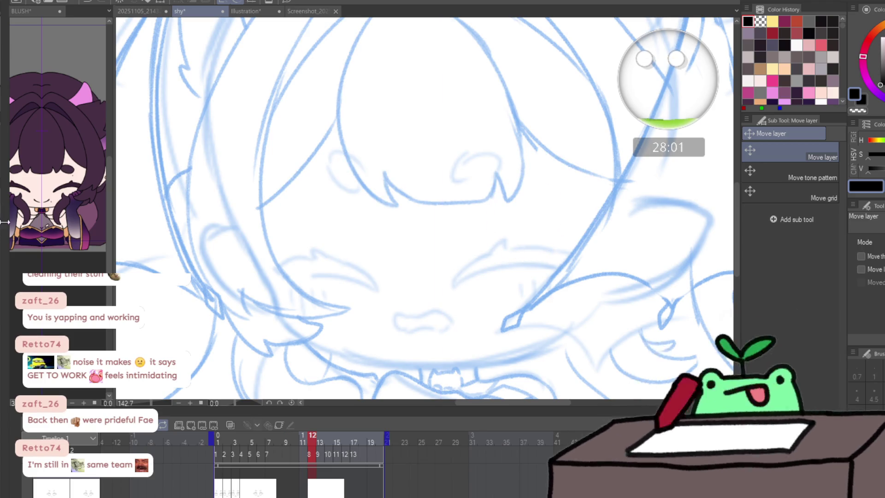
scroll(479, 278, "up", 2)
scroll(518, 279, "up", 1)
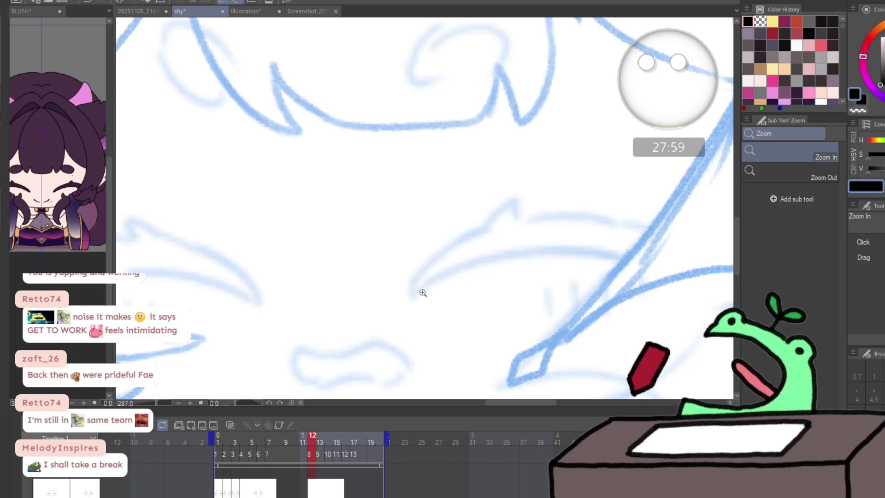
- Rotate the canvas and ink the hooked stroke rising from the curve's end, mirroring the view to check it
key("p")
mouse_move(370, 193)
left_mouse_down()
mouse_move(648, 241)
mouse_move(438, 274)
mouse_move(523, 233)
mouse_move(608, 212)
mouse_move(638, 214)
left_mouse_up()
mouse_move(443, 257)
left_mouse_down()
mouse_move(430, 292)
mouse_move(464, 263)
mouse_move(553, 217)
mouse_move(639, 213)
left_mouse_up()
key("ctrl+z")
key("ctrl+z")
mouse_move(430, 290)
left_mouse_down()
mouse_move(505, 185)
mouse_move(512, 196)
left_mouse_up()
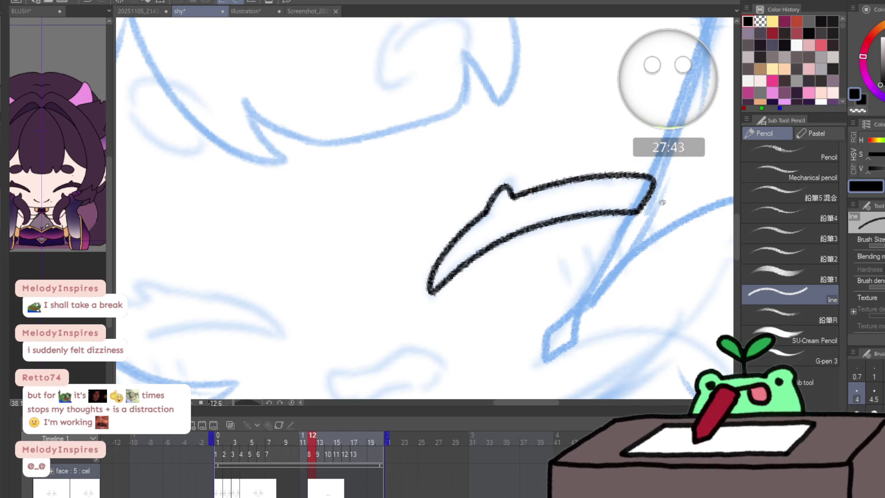
key("h")
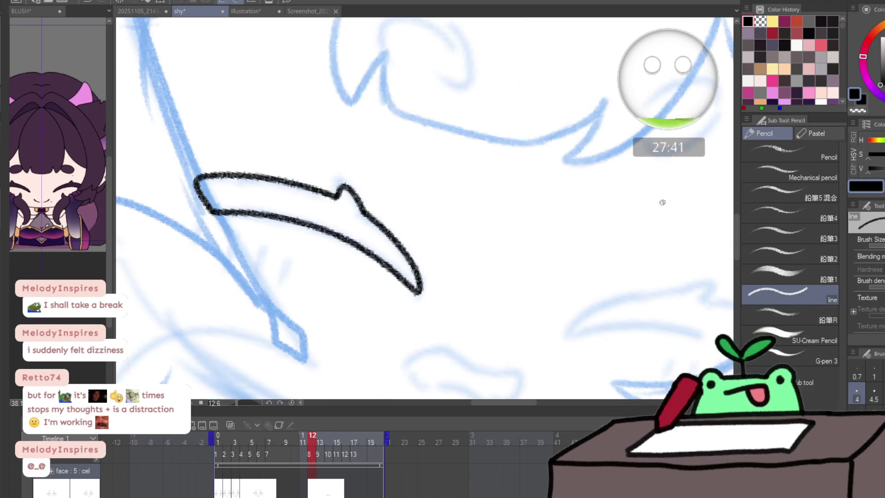
mouse_move(608, 249)
left_mouse_down()
mouse_move(571, 154)
mouse_move(474, 234)
mouse_move(445, 282)
mouse_move(442, 306)
left_mouse_up()
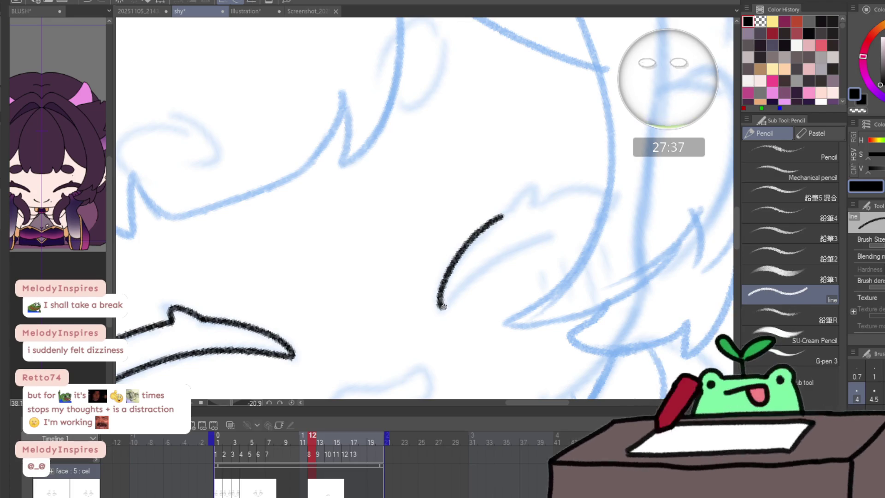
- Draw the second pointed face stroke's lower curve and tip, inspect it, and undo the unsatisfactory version
mouse_move(477, 275)
left_mouse_down()
mouse_move(590, 228)
mouse_move(620, 196)
left_mouse_up()
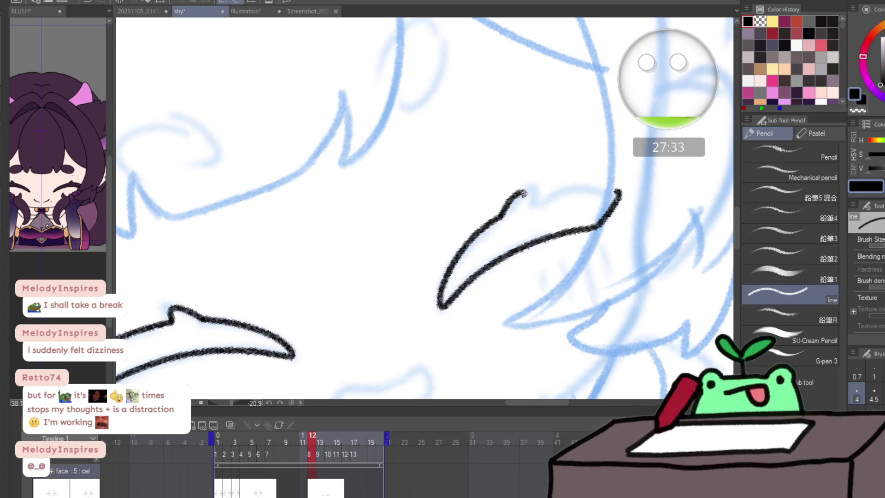
left_click_drag(523, 195, 620, 190)
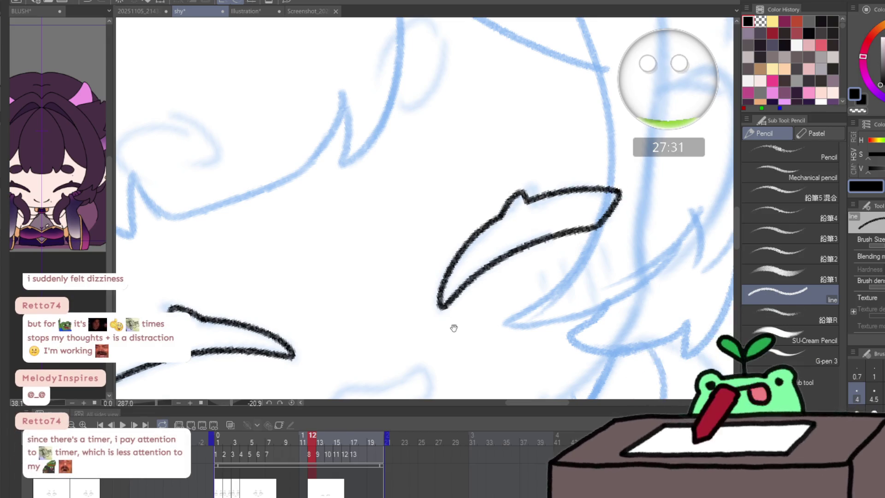
left_click_drag(454, 328, 535, 202)
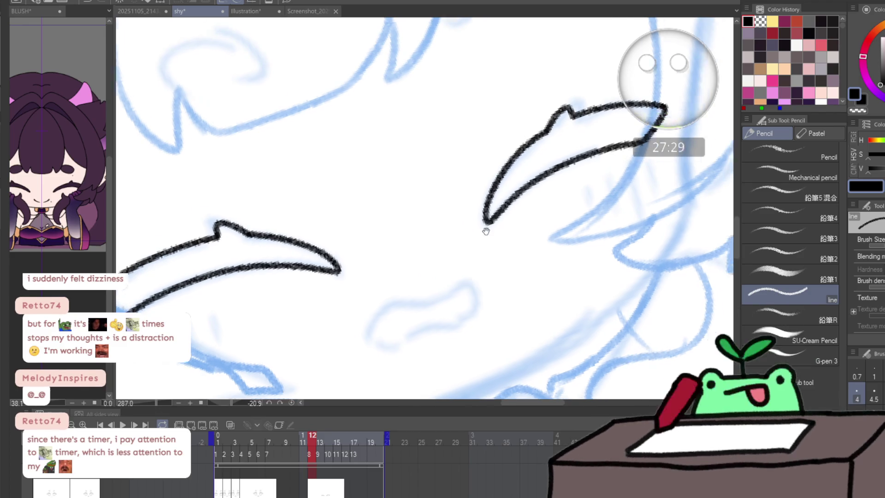
left_click_drag(486, 231, 475, 176)
left_click_drag(482, 217, 485, 214)
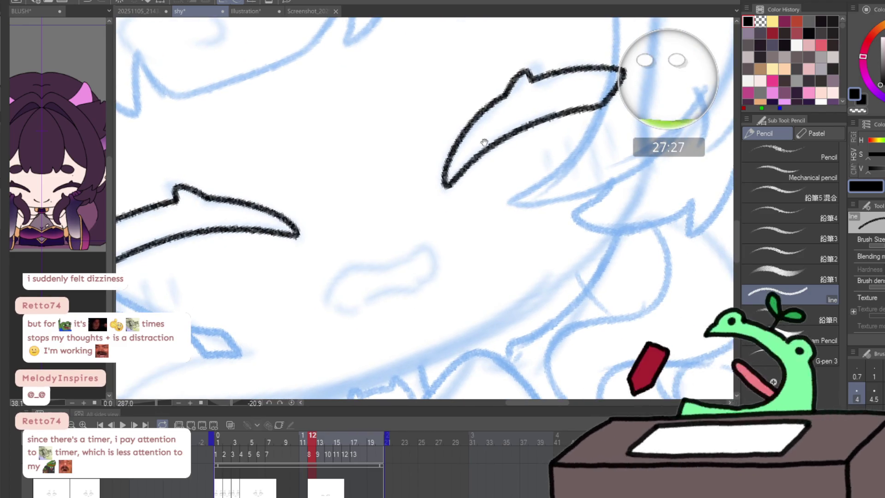
left_click_drag(484, 142, 464, 198)
key("ctrl+z")
key("ctrl+z")
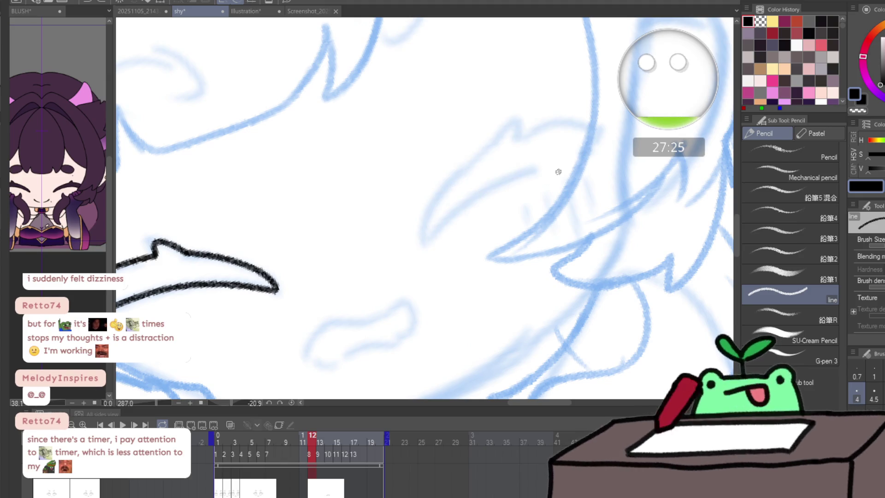
- Redraw the upper face stroke with its end spike and closed top edge, then mirror the view to check
left_click_drag(487, 148, 448, 181)
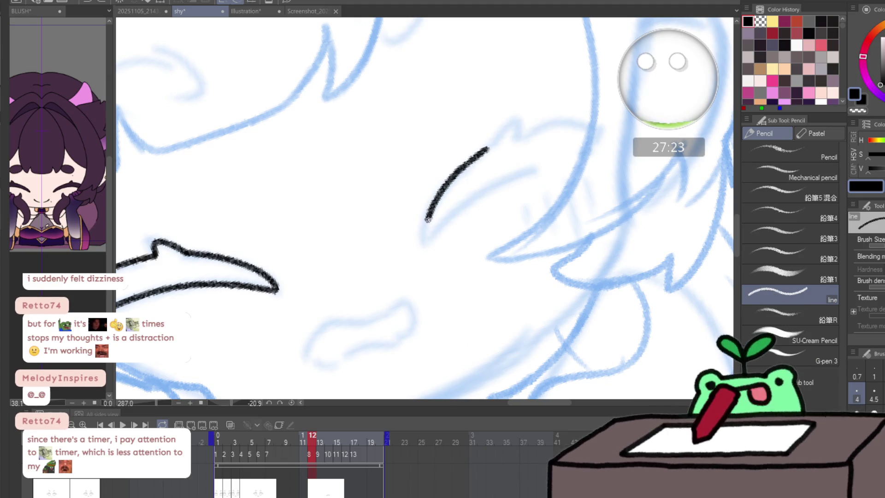
left_click_drag(426, 220, 428, 237)
left_click_drag(462, 207, 601, 127)
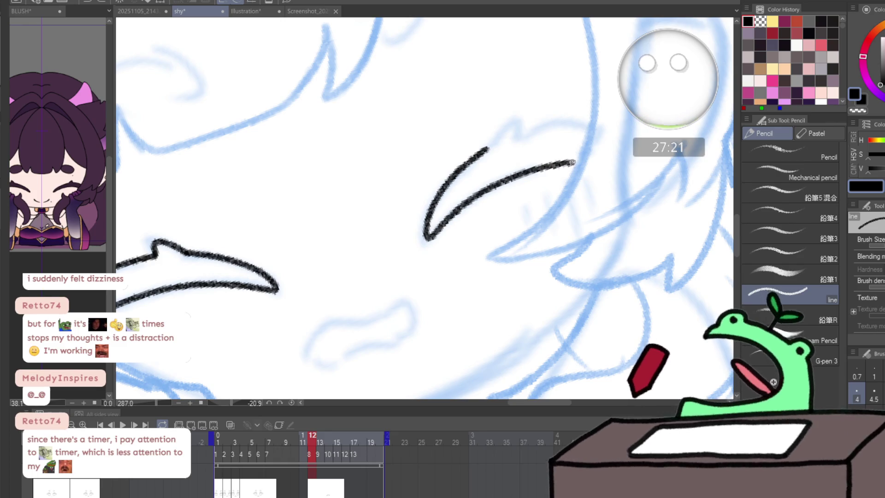
left_click_drag(488, 148, 509, 124)
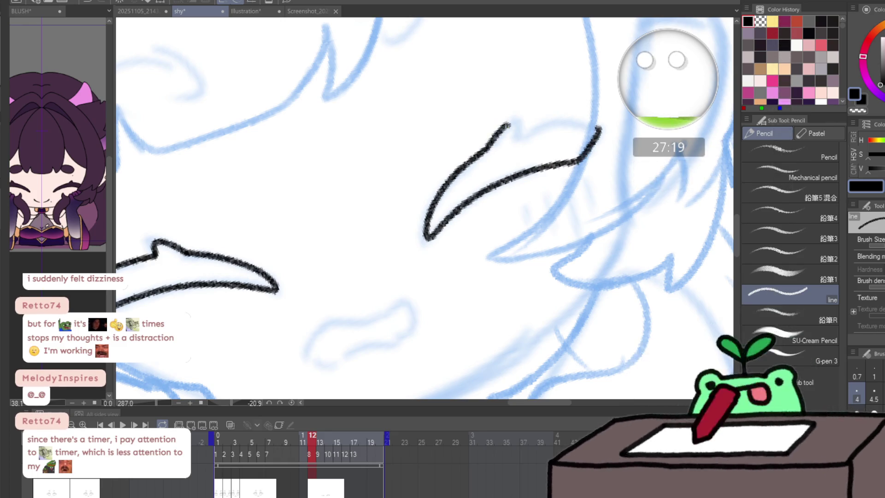
left_click_drag(571, 127, 600, 128)
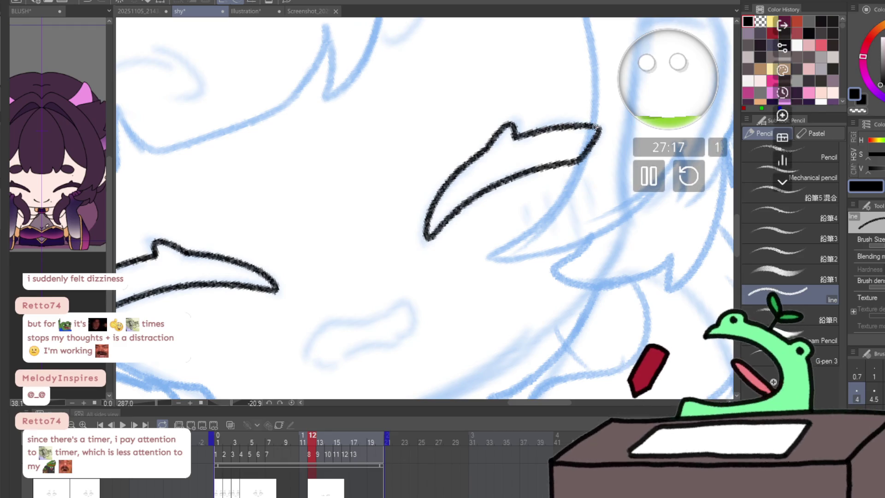
key("h")
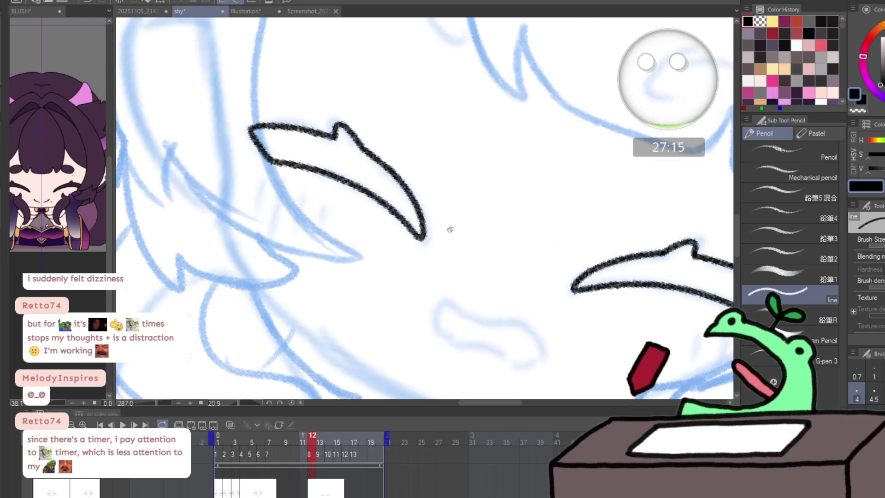
mouse_move(547, 263)
left_mouse_down()
mouse_move(513, 182)
mouse_move(464, 246)
left_mouse_up()
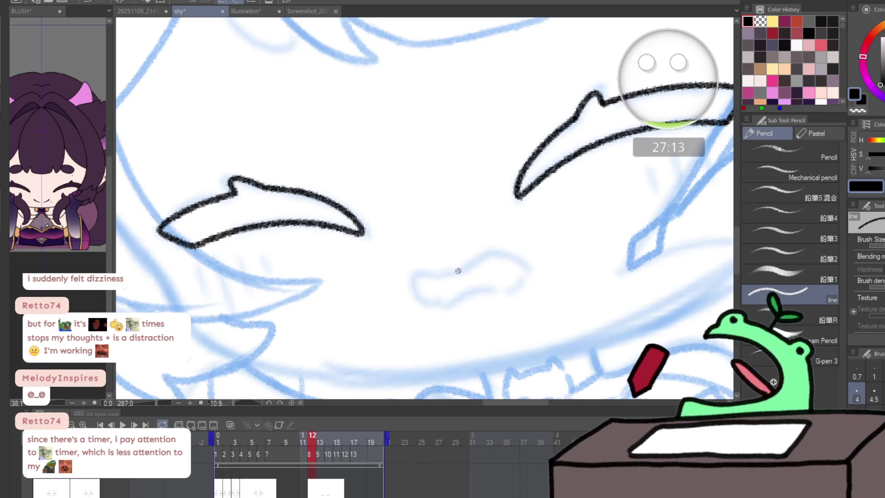
- Outline the small mouth below the face strokes and zoom in on the eye area
left_click_drag(416, 289, 448, 306)
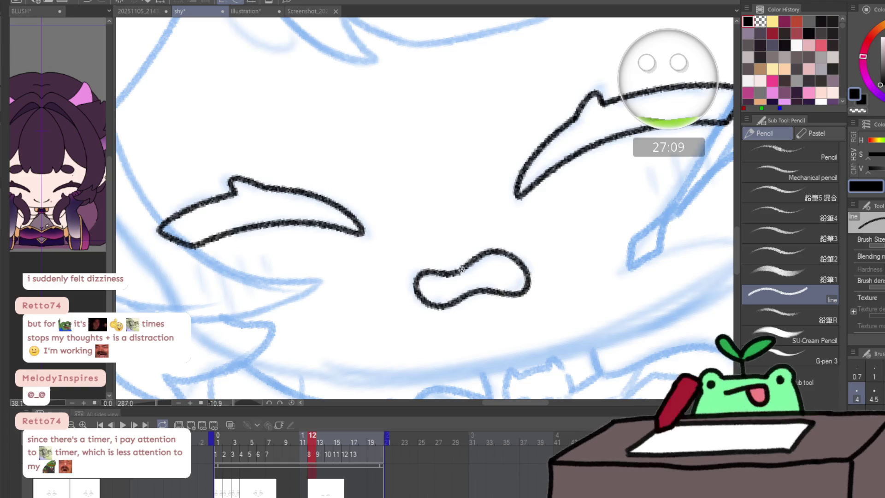
key("ctrl+space")
left_click(498, 235, "alt")
left_click(543, 148)
left_click(424, 128)
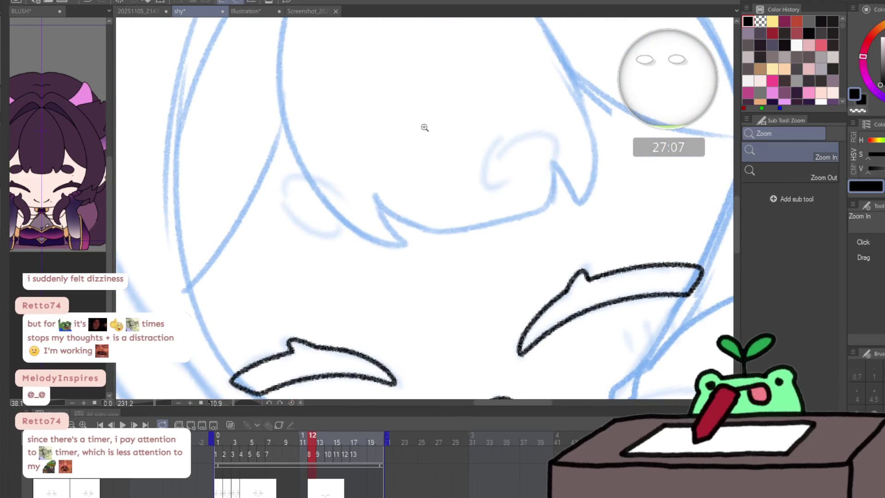
- Trace the left and right eye ellipses in black over the blue sketch
key("ctrl+shift+d")
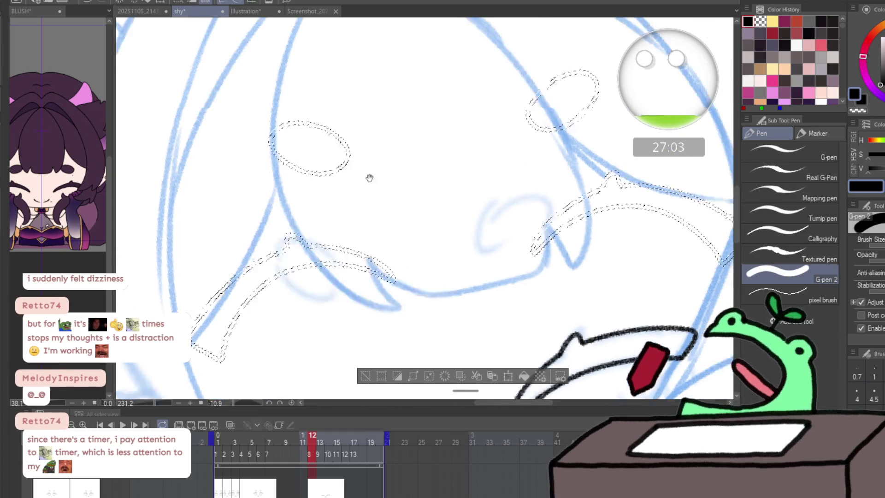
left_click_drag(370, 178, 368, 190)
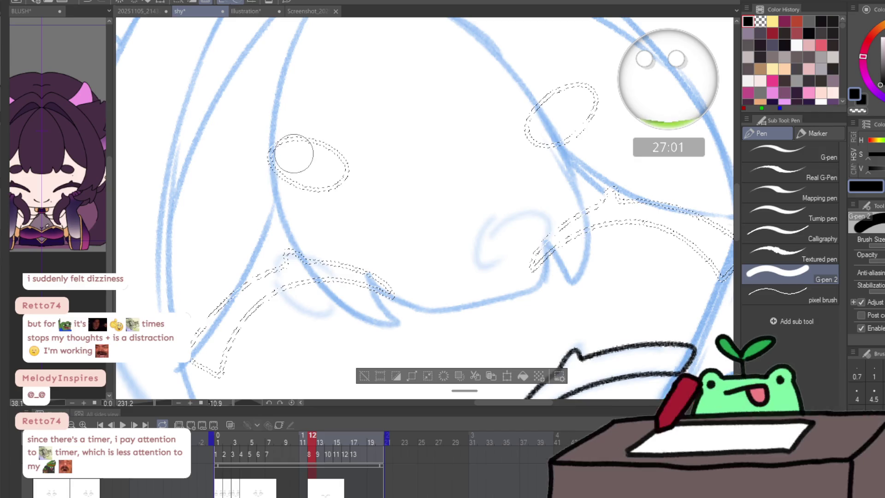
left_click_drag(269, 155, 316, 148)
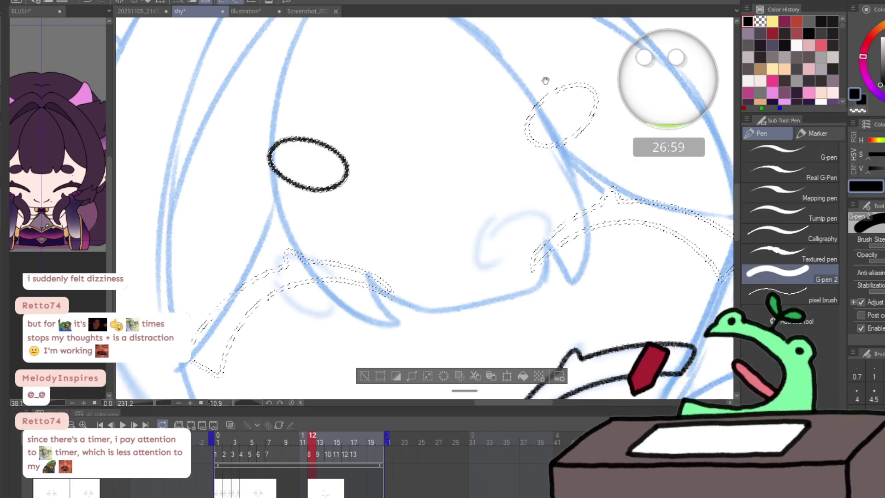
left_click_drag(545, 81, 505, 95)
left_click_drag(533, 100, 515, 103)
- Lasso both eyes and move them down and left, bringing the right eye closer to the left
key("m")
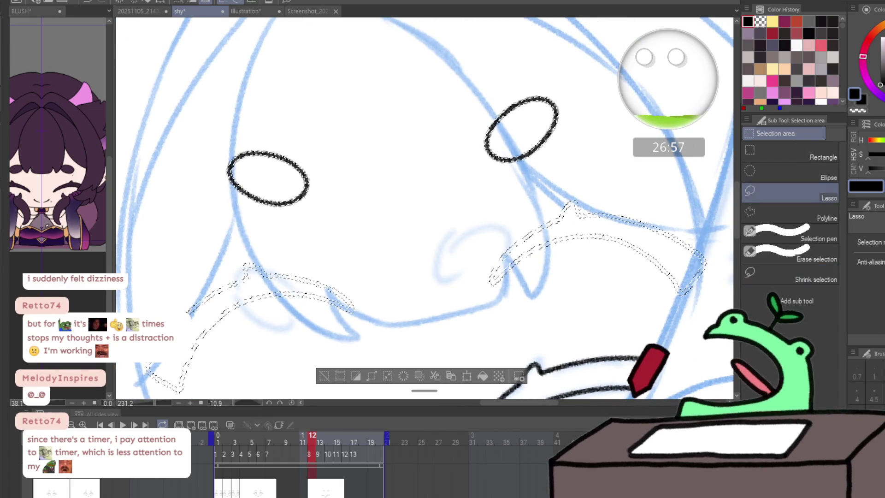
key("ctrl+d")
left_click_drag(284, 223, 305, 93)
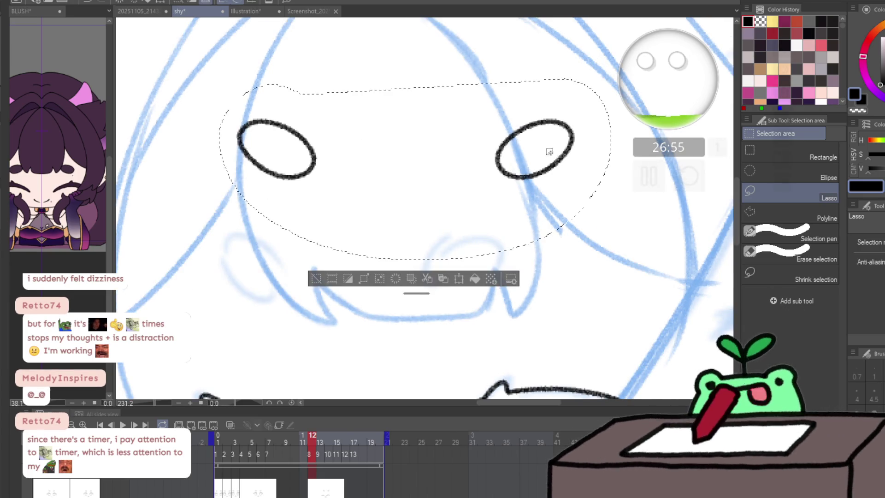
left_click_drag(549, 151, 526, 279)
mouse_move(487, 206)
left_mouse_down()
mouse_move(461, 292)
mouse_move(536, 256)
mouse_move(513, 269)
left_mouse_up()
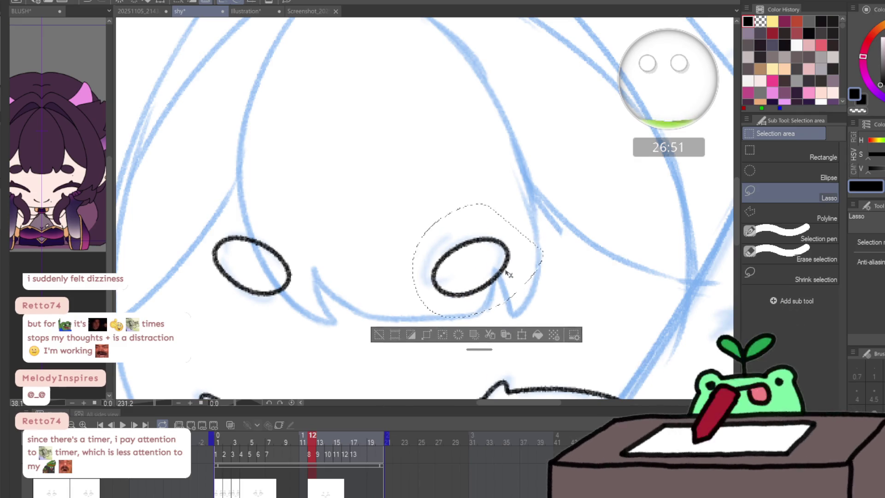
key("ctrl+d")
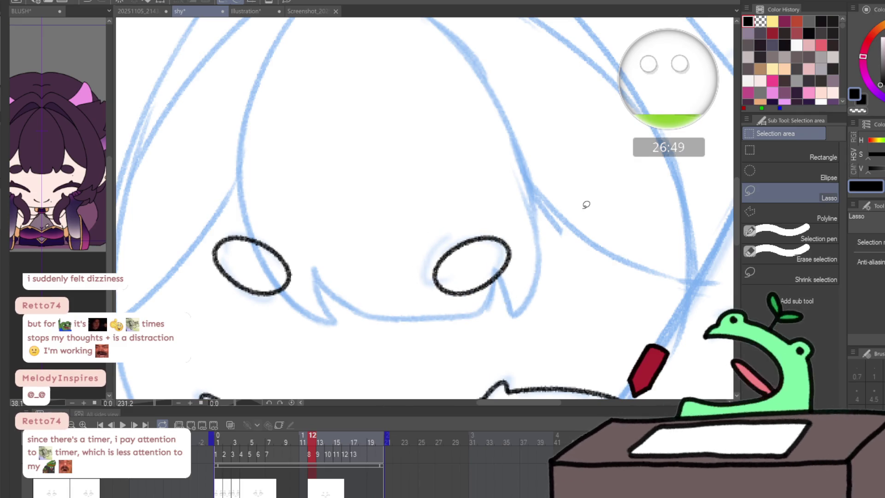
- Reselect the left then right eye to check placement, clear the selection and return to the pencil
key("ctrl+Tab")
key("ctrl+shift+Tab")
mouse_move(196, 259)
left_mouse_down()
mouse_move(288, 286)
mouse_move(276, 289)
left_mouse_up()
left_click_drag(525, 208, 533, 235)
left_click(559, 250)
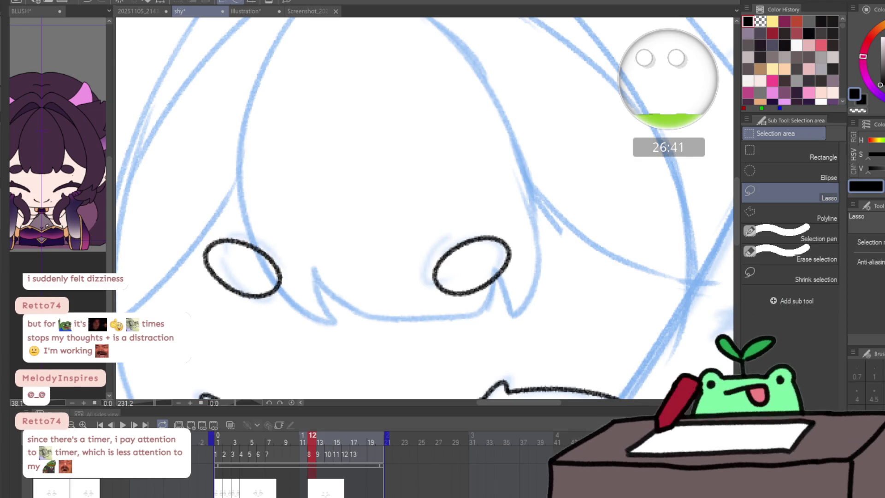
key("p")
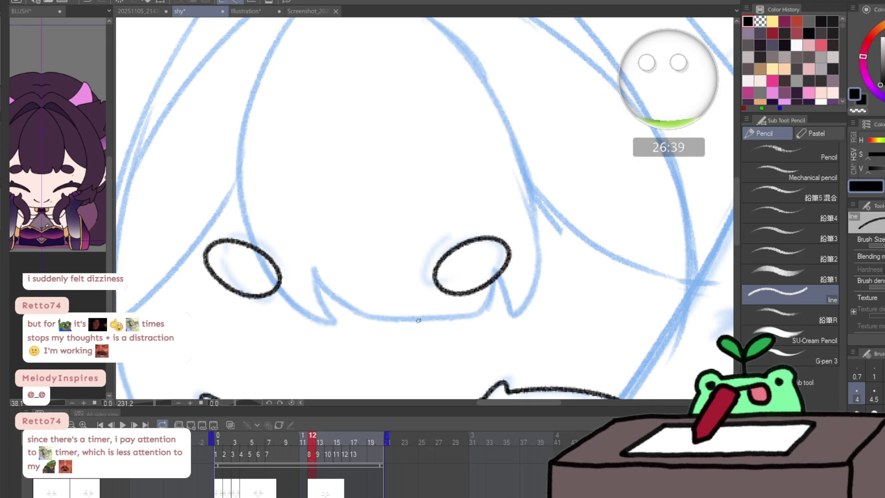
- Pan up to the face strokes and mouth, add tiny ink dots, and zoom out to the whole face
left_click_drag(403, 333, 435, 227)
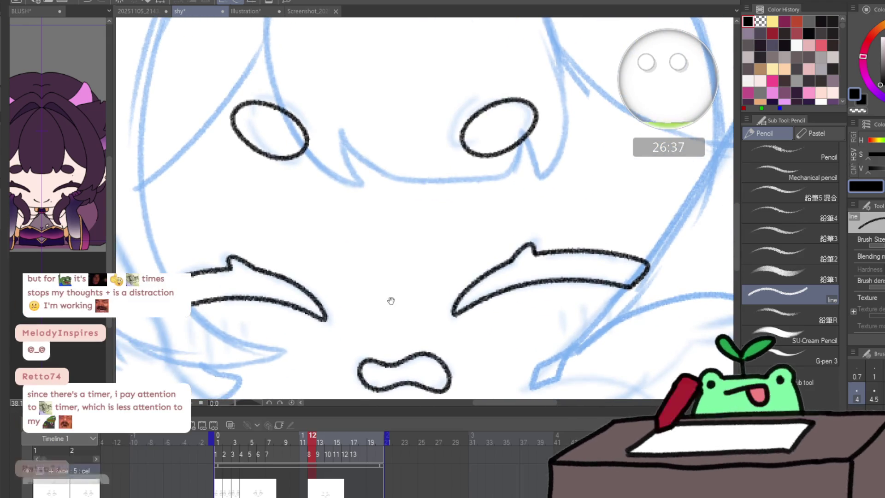
left_click_drag(389, 300, 386, 256)
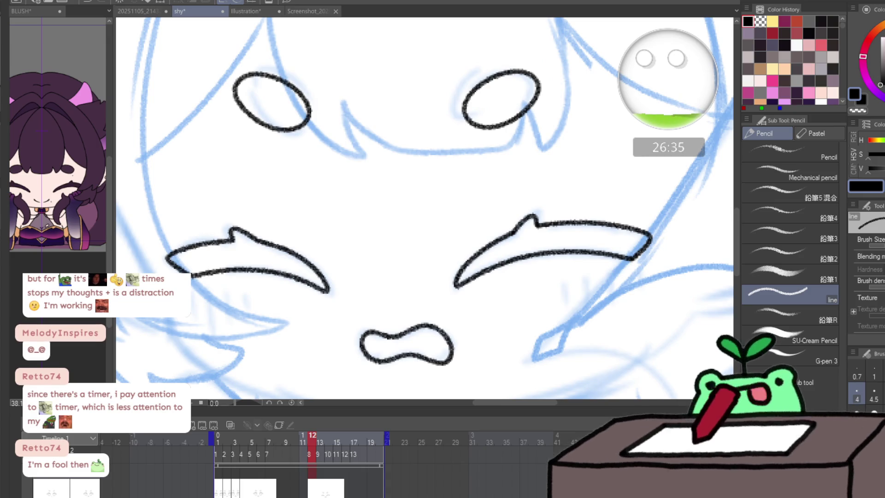
left_click_drag(527, 275, 523, 216)
left_click(456, 316)
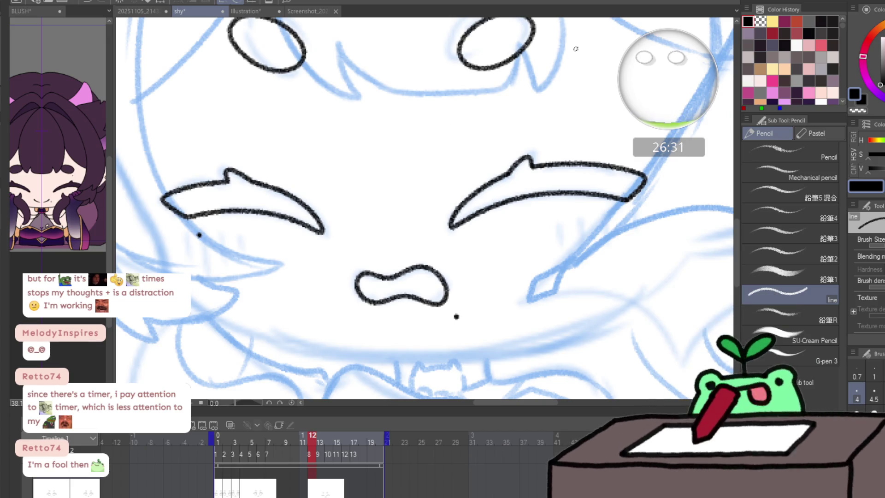
left_click(470, 313, "ctrl+alt")
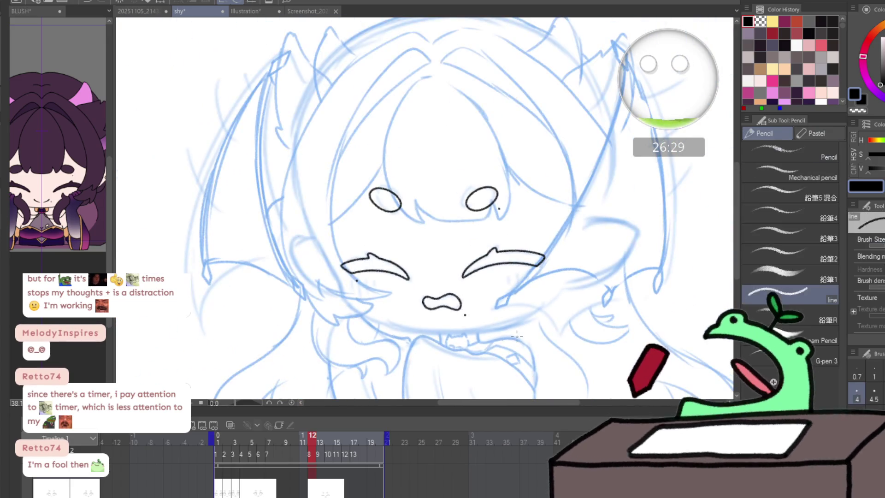
- Step to frame 13, zoom under the hood, undo the rough stroke and draw a smooth short curve
key("Left")
key("Right")
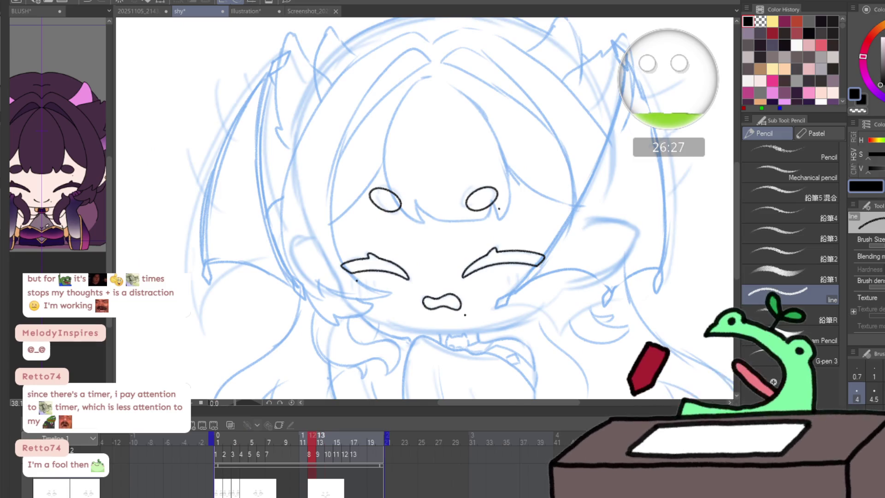
key("Right")
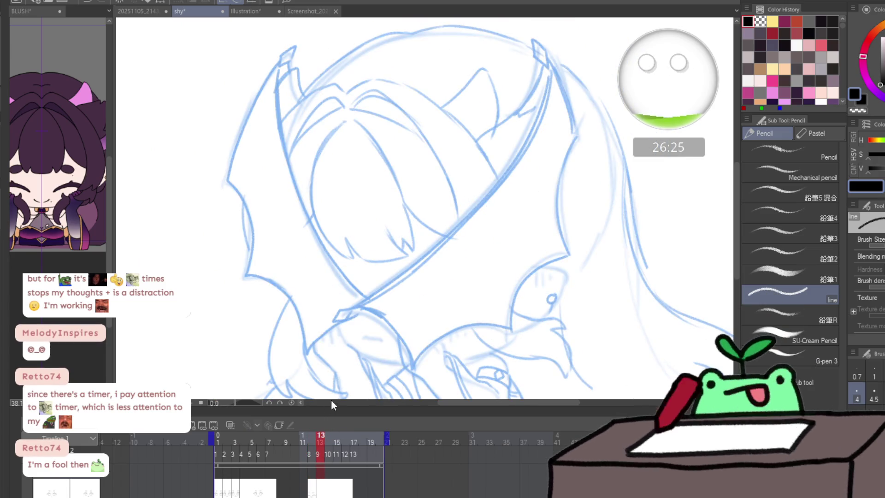
left_click(350, 364, "ctrl")
left_click(472, 292, "ctrl")
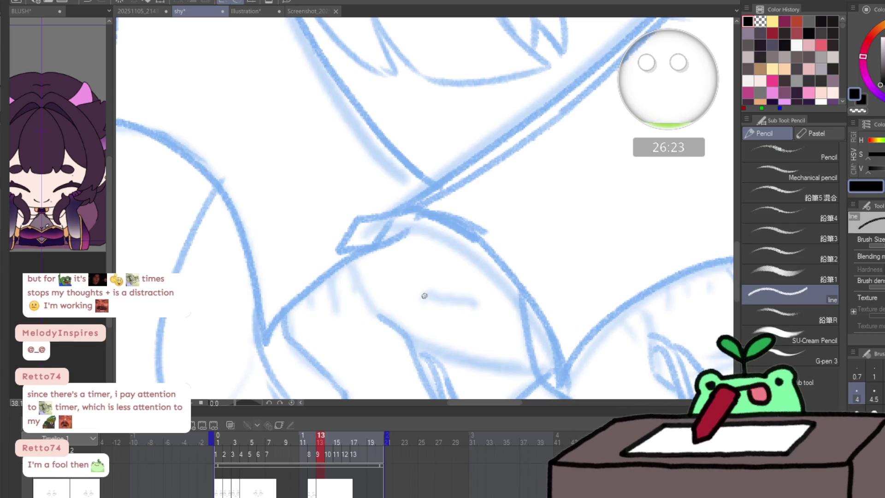
key("ctrl+z")
left_click_drag(423, 299, 486, 298)
scroll(498, 291, "down", 1)
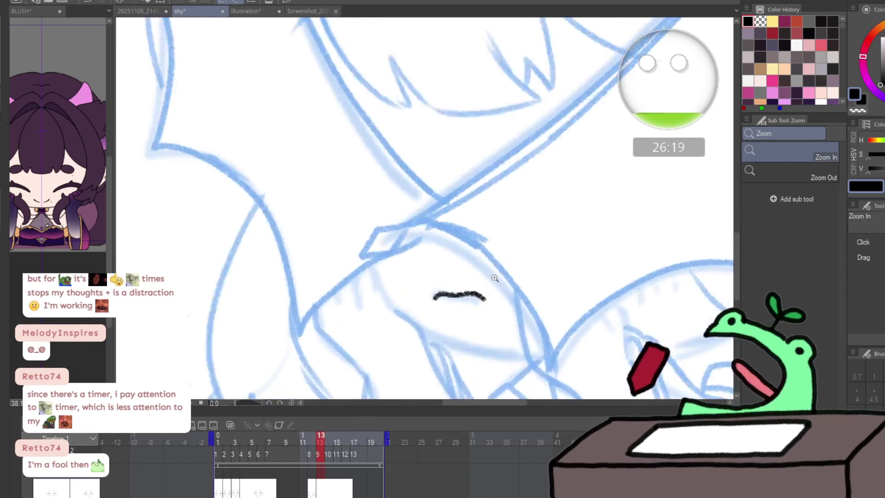
scroll(418, 307, "up", 2)
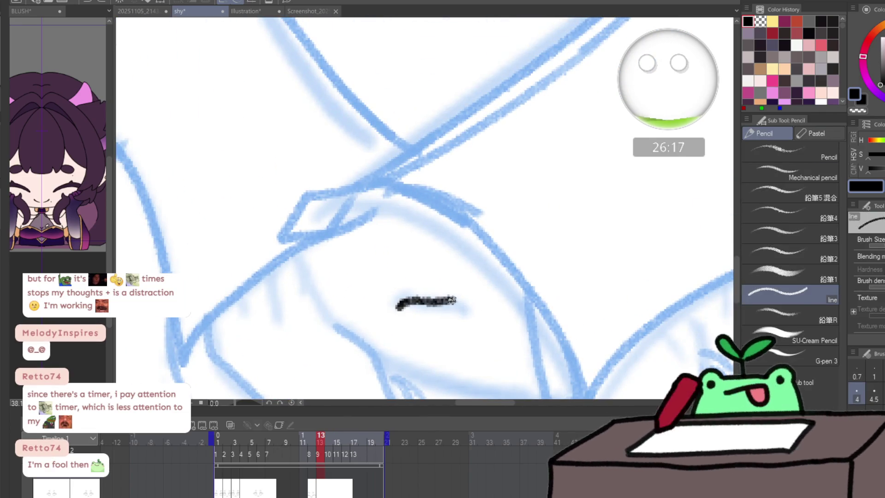
- Compare frames 13 through 15 with the new curve, then drag the playhead back to frame 1
left_click_drag(498, 290, 437, 277)
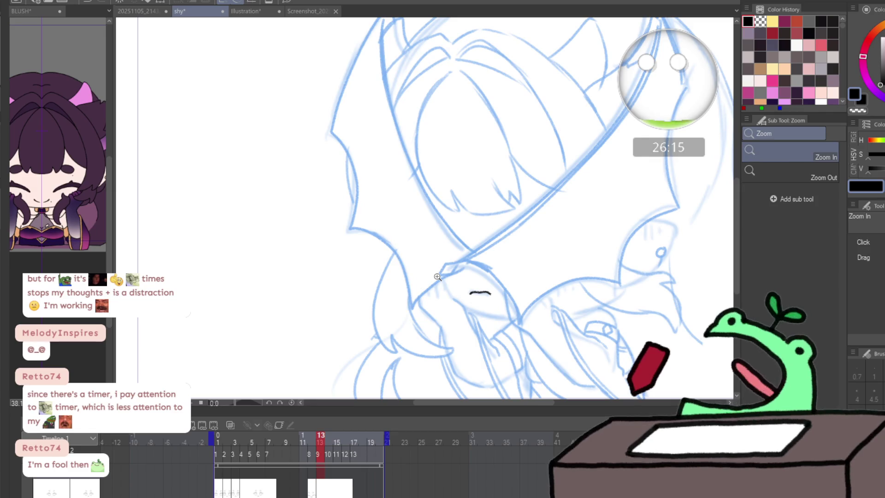
key("Right")
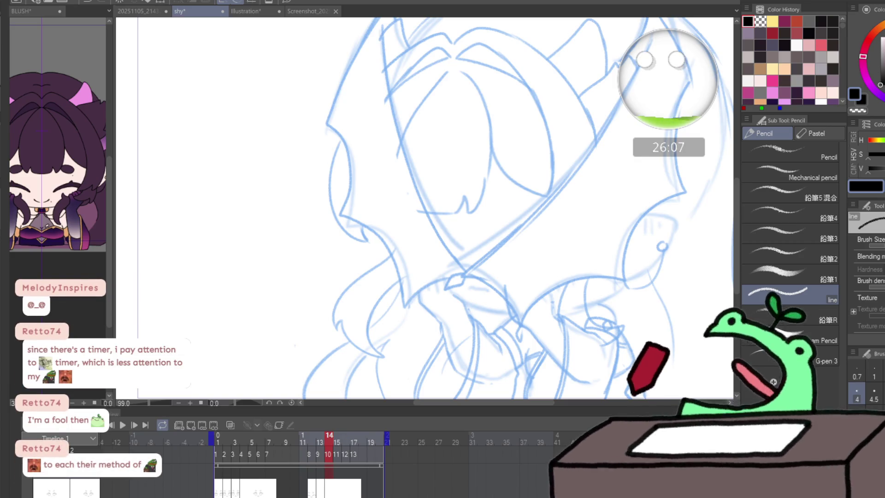
key("comma")
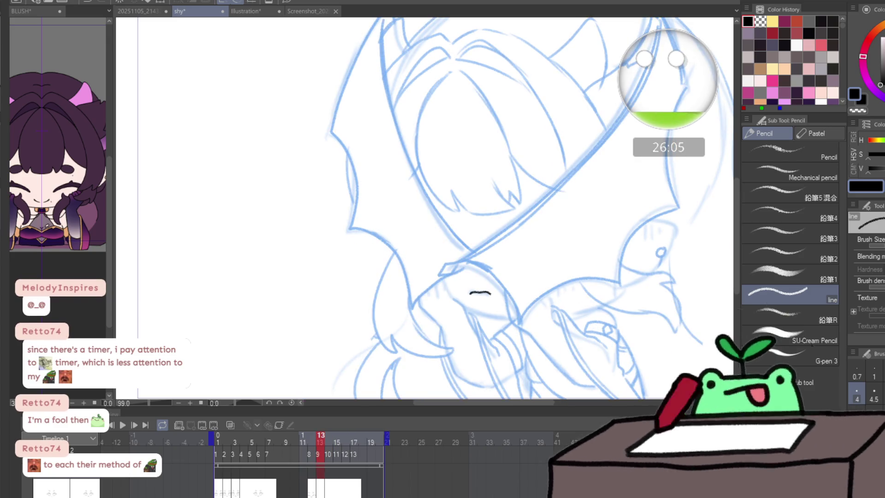
key("period")
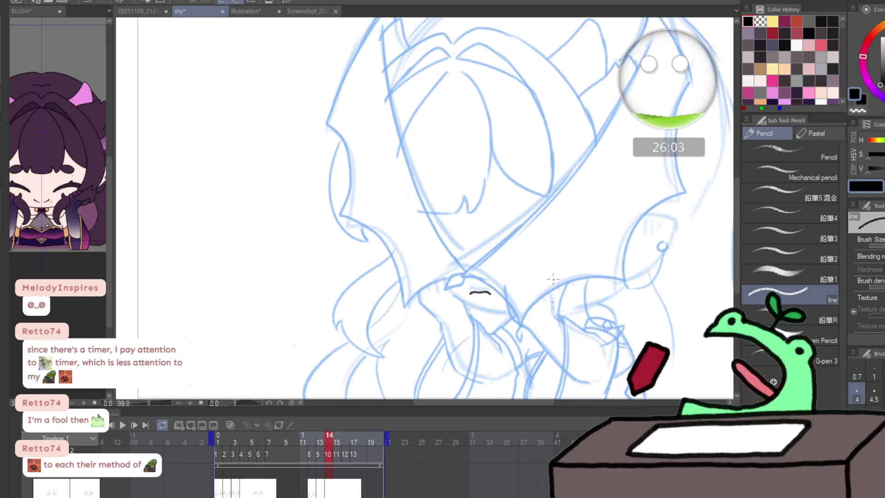
key("k")
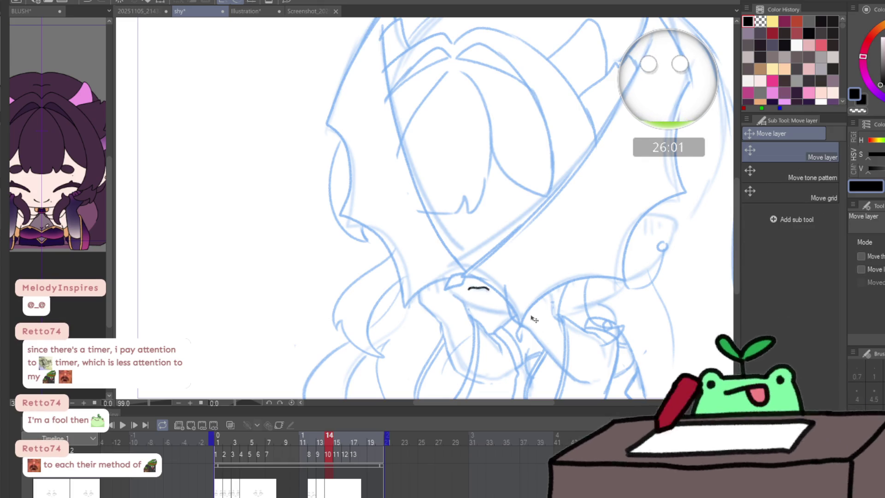
key("period")
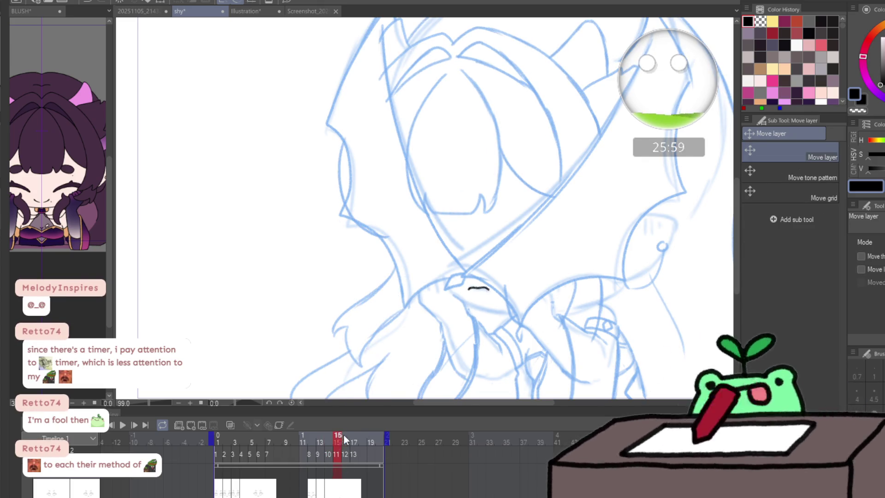
mouse_move(388, 437)
left_mouse_down()
mouse_move(204, 437)
mouse_move(302, 429)
mouse_move(212, 438)
left_mouse_up()
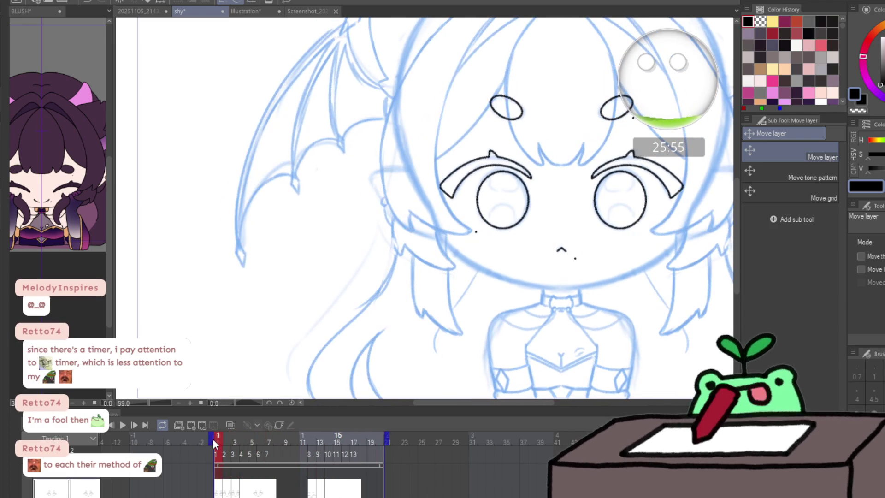
- Fit the canvas to the window, then play and pause the animation on the timeline
key("ctrl+0")
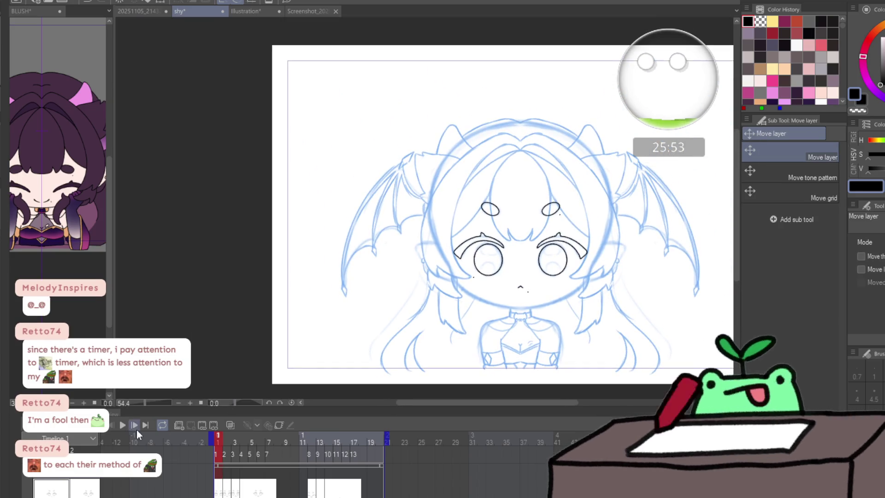
left_click(125, 424)
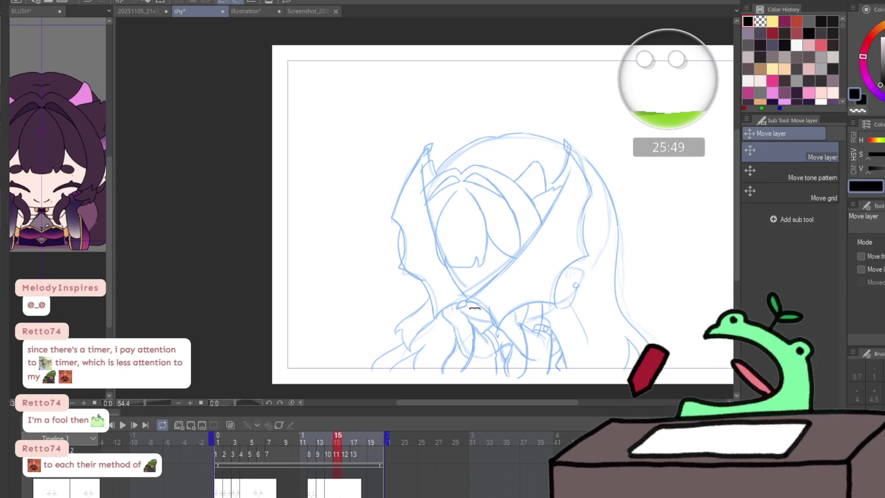
left_click(121, 428)
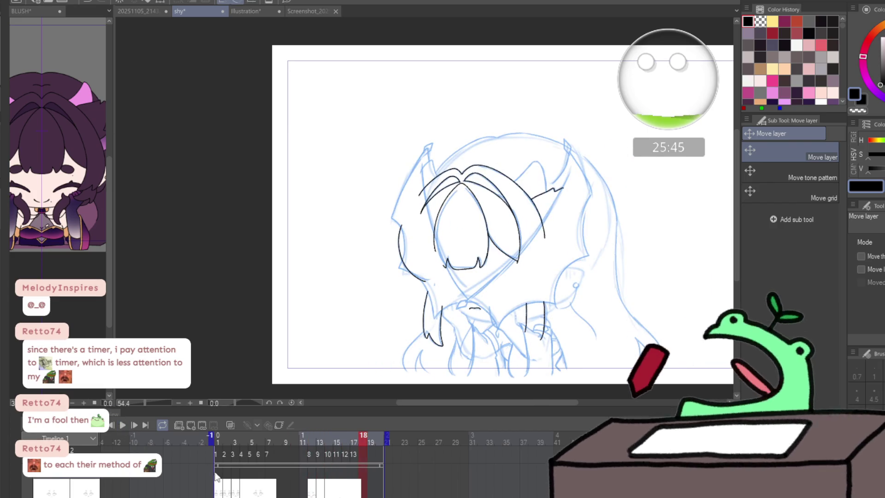
left_click(120, 428)
- Zoom back out so the whole frame-one chibi face sits in view
left_click(568, 316, "ctrl")
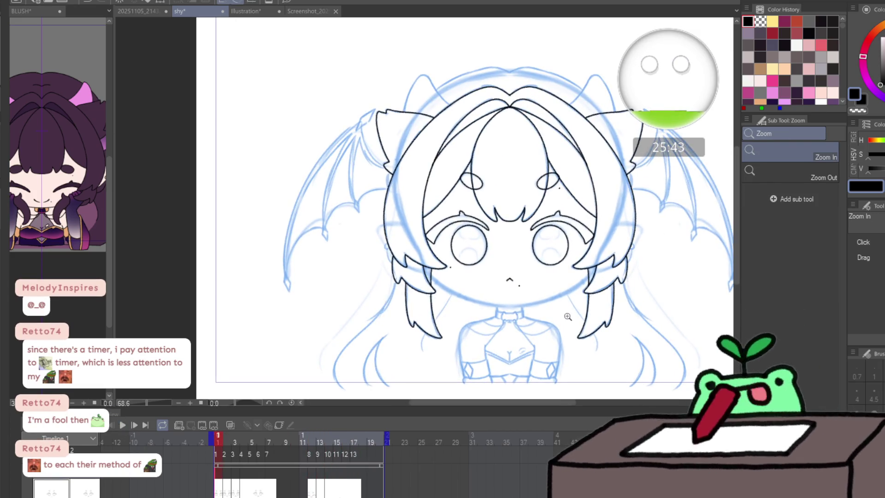
left_click(568, 316, "alt")
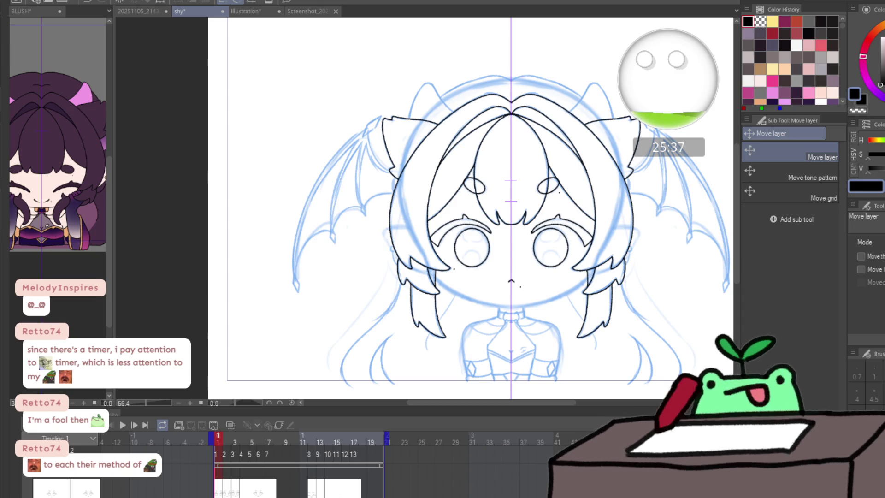
left_click(181, 422)
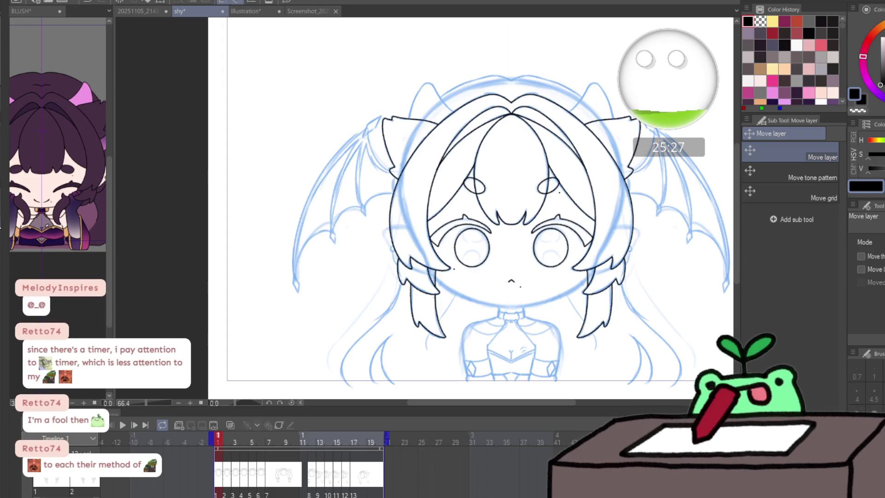
scroll(220, 493, "down", 2)
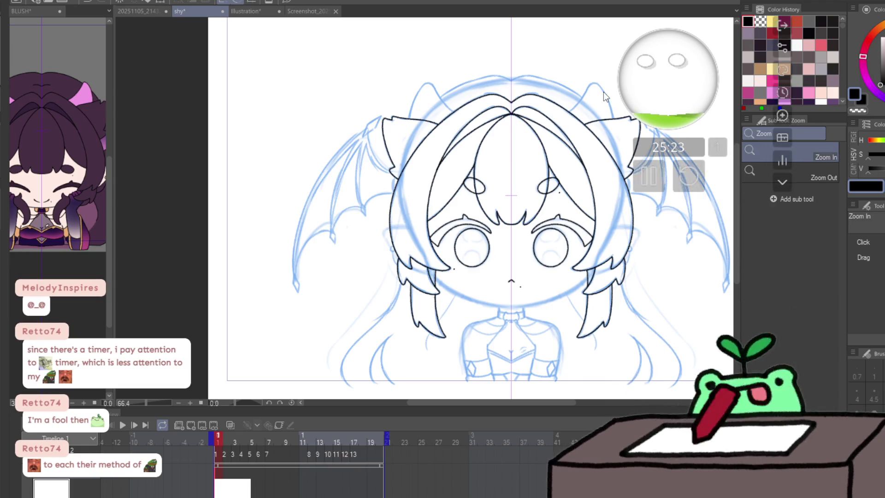
key("slash")
scroll(494, 213, "down", 2)
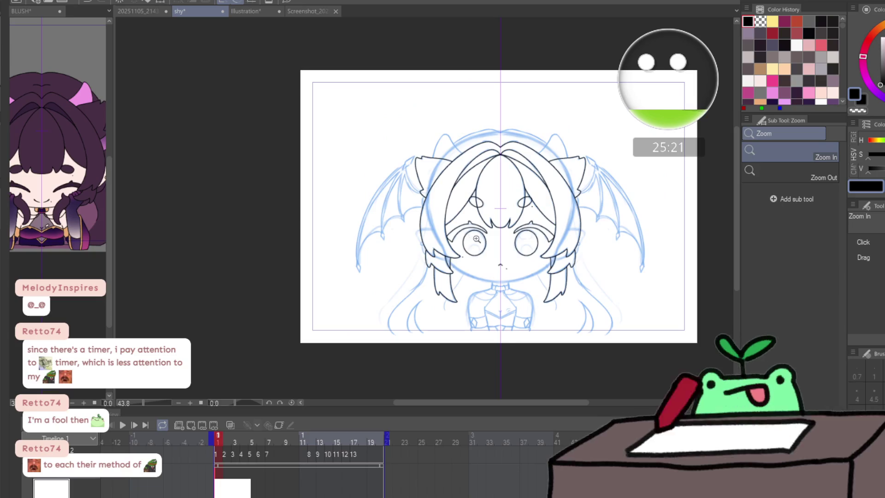
- Ink the ear's two edges up to its tip over the blue sketch with the pencil
left_click_drag(569, 220, 448, 220)
scroll(448, 219, "up", 3)
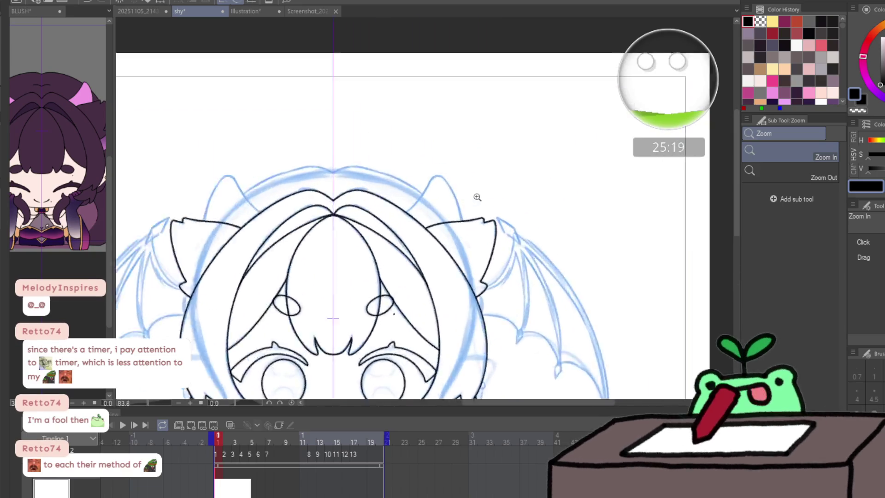
scroll(474, 196, "up", 3)
key("p")
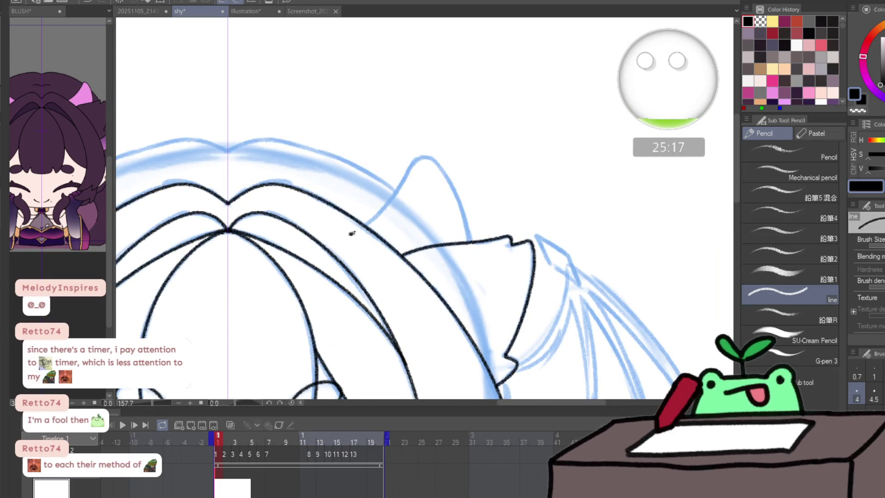
left_click_drag(384, 206, 407, 173)
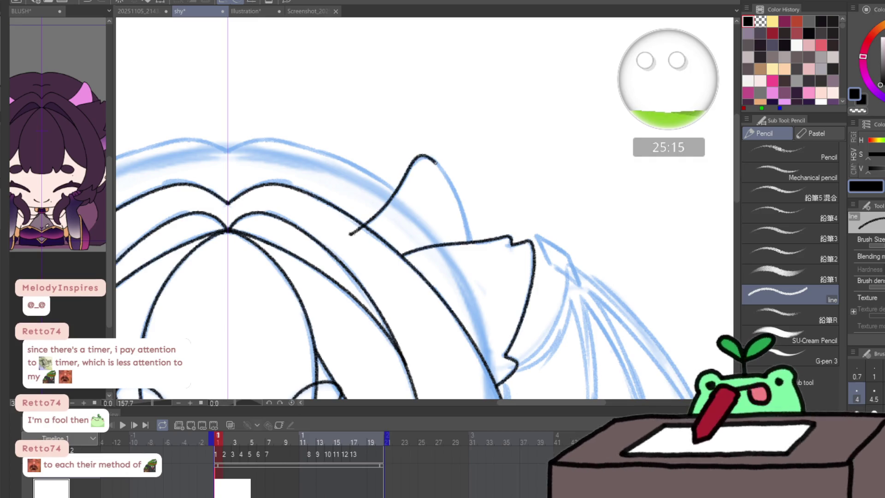
left_click_drag(458, 203, 469, 244)
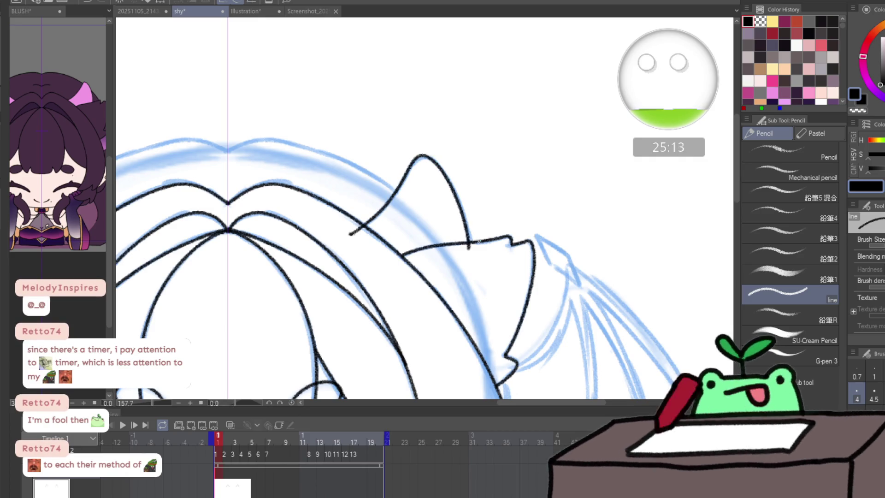
- Step to the next frames and ink the ear over its sketch there as well
key("ctrl+Right")
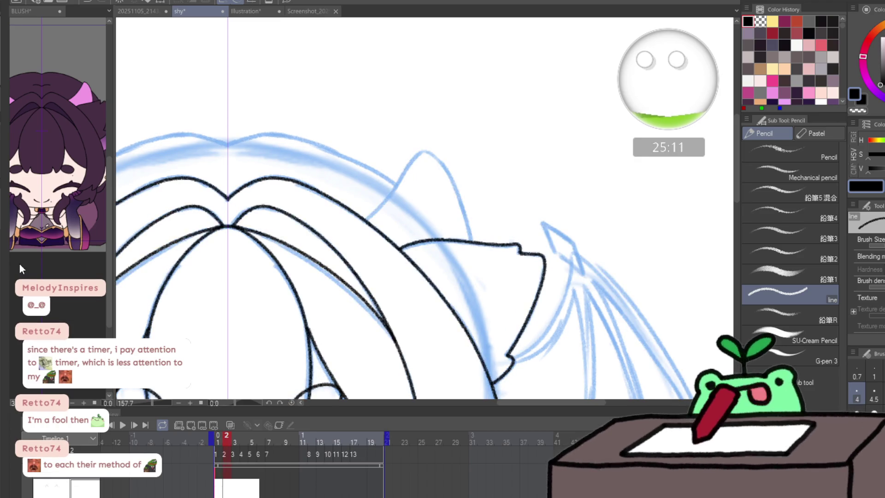
left_click_drag(349, 235, 470, 246)
left_click(289, 268)
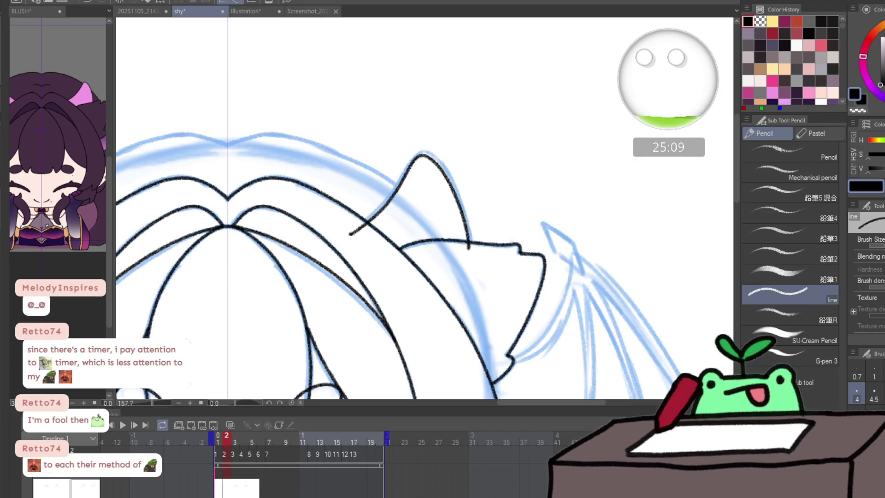
key("k")
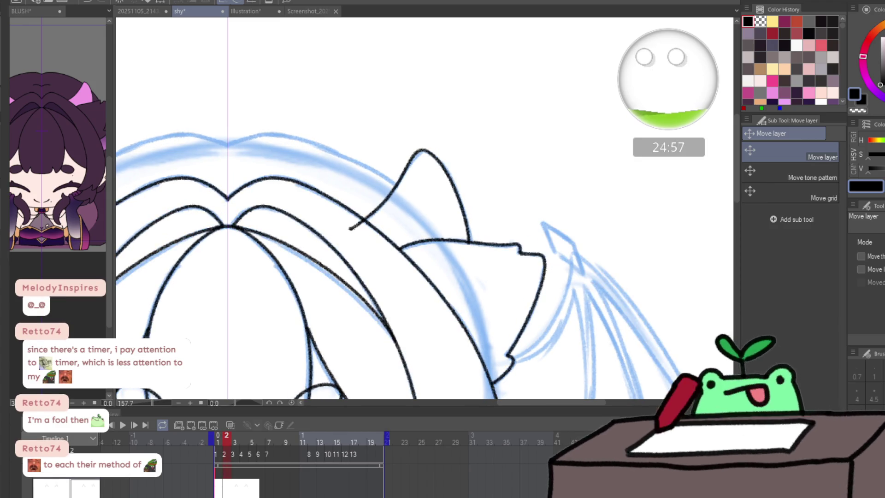
key("Right")
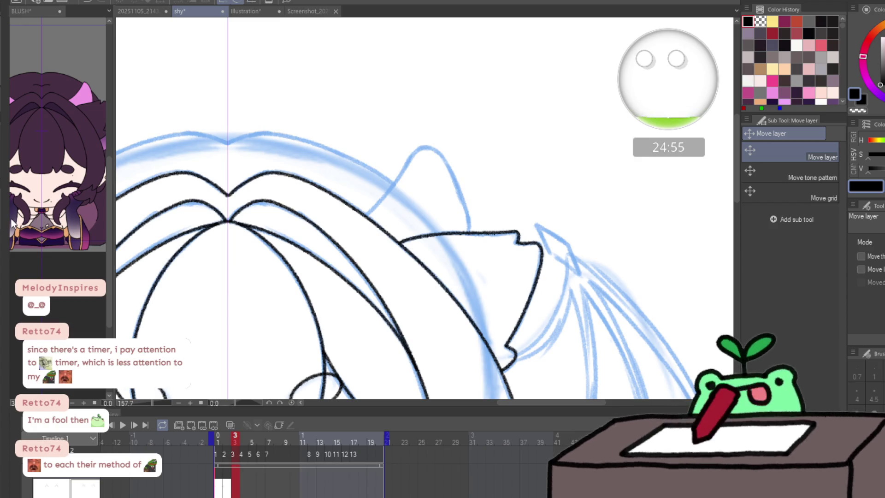
left_click_drag(349, 224, 469, 238)
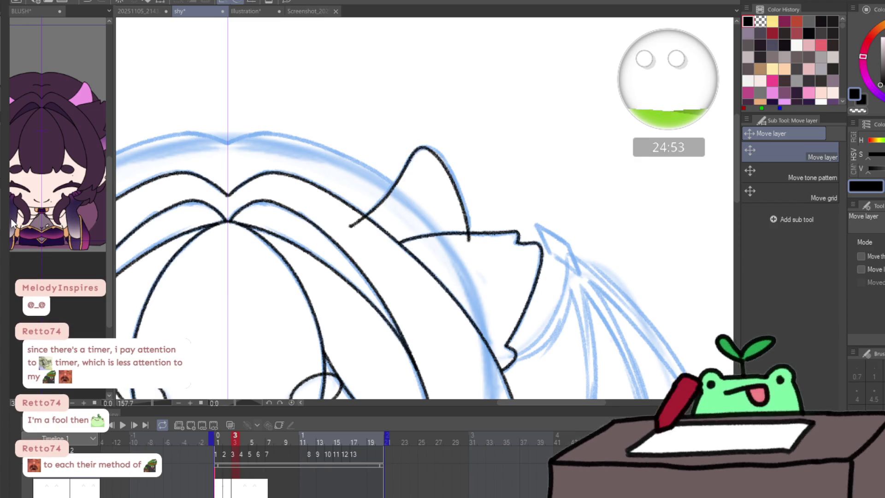
- Flip back and forth between the frames to compare the inked ears
key("Left")
key("Right")
key("Left")
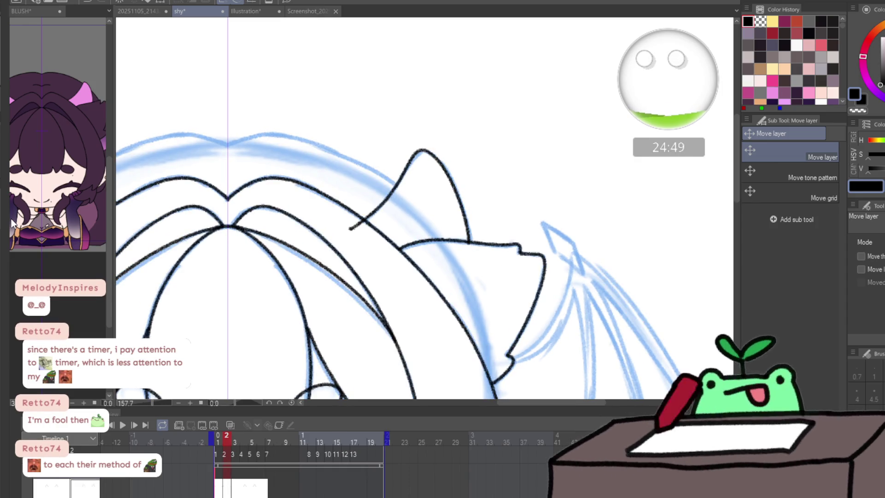
key("Right")
key("Left")
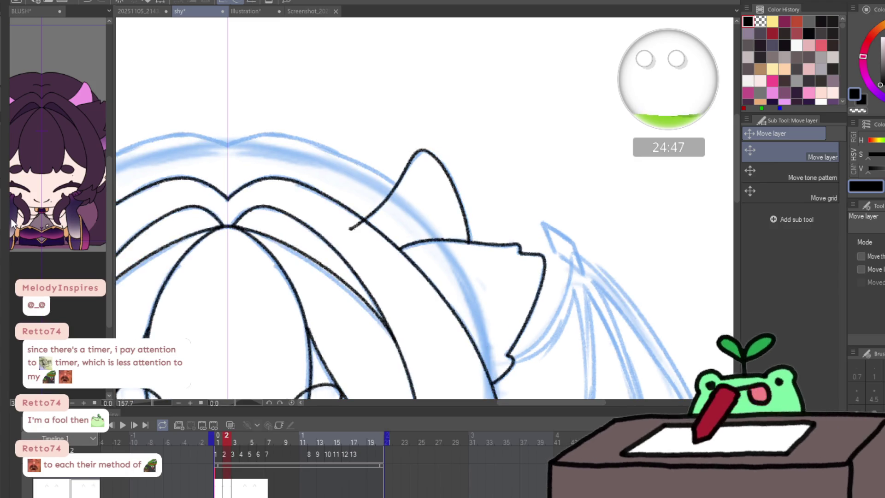
key("Right")
key("Left")
key("Right")
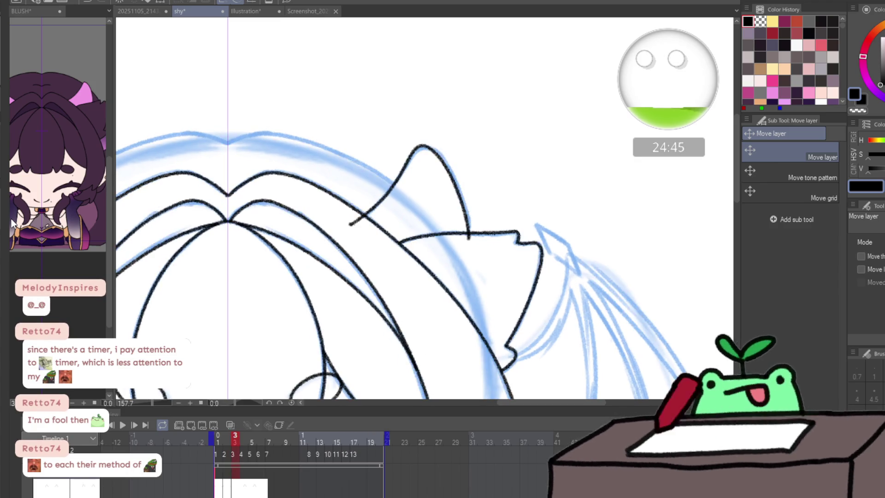
- Ink the ear peak on frame 4, compare it with frame 3, then scrub the timeline ahead
key("Right")
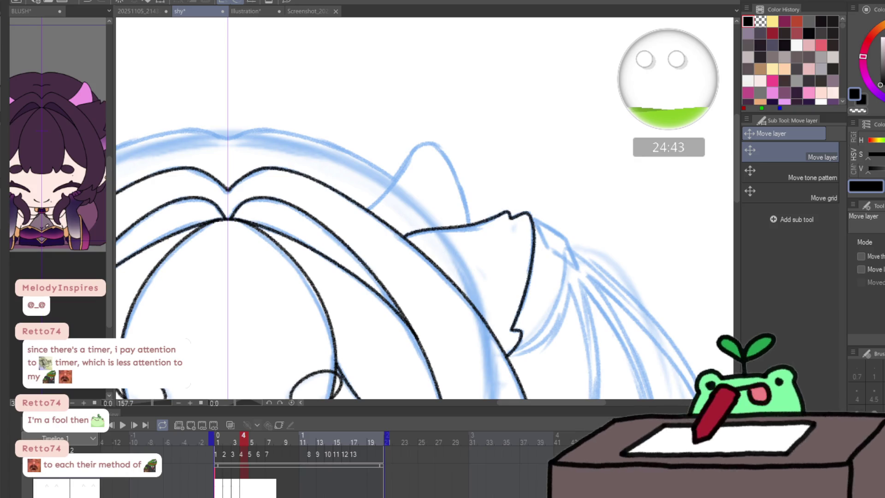
left_click_drag(348, 224, 468, 238)
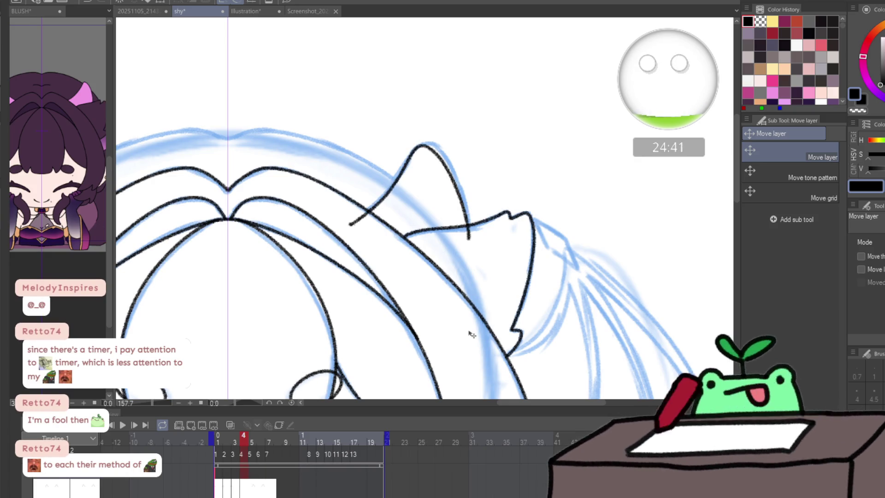
key("Left")
key("Right")
key("Left")
key("Right")
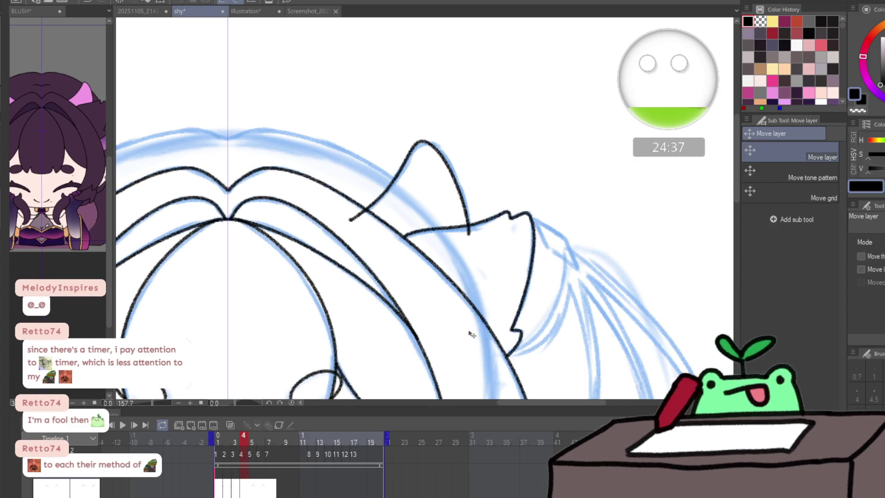
key("Left")
key("Right")
left_click_drag(247, 437, 312, 436)
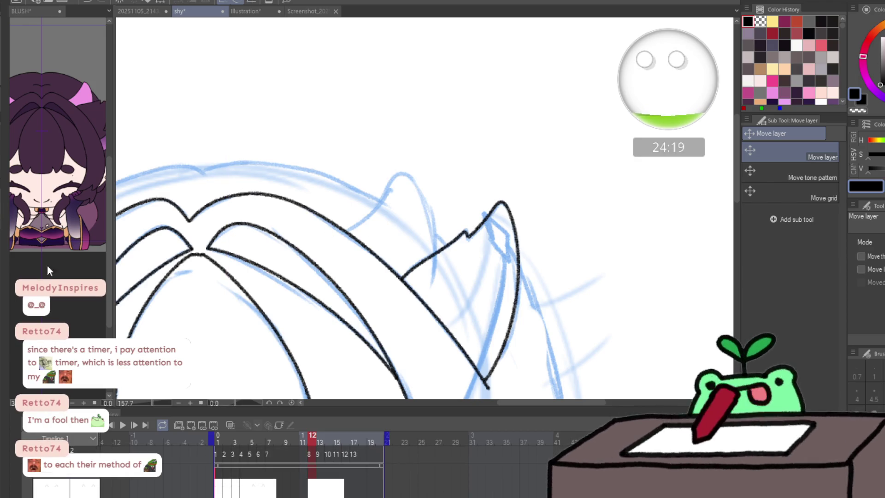
- Zoom in on the ear, commit the stroke and shift the peaked ear line down and left
key("/")
left_click(379, 217)
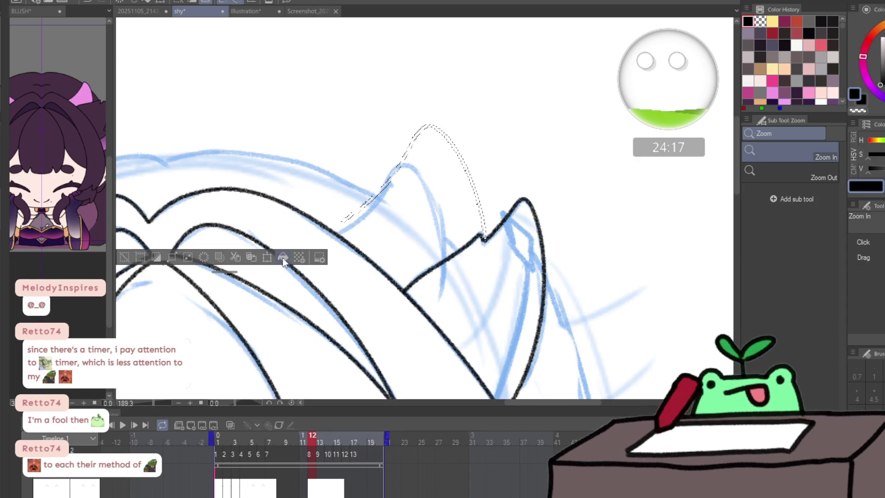
key("alt+BackSpace")
key("ctrl+d")
key("p")
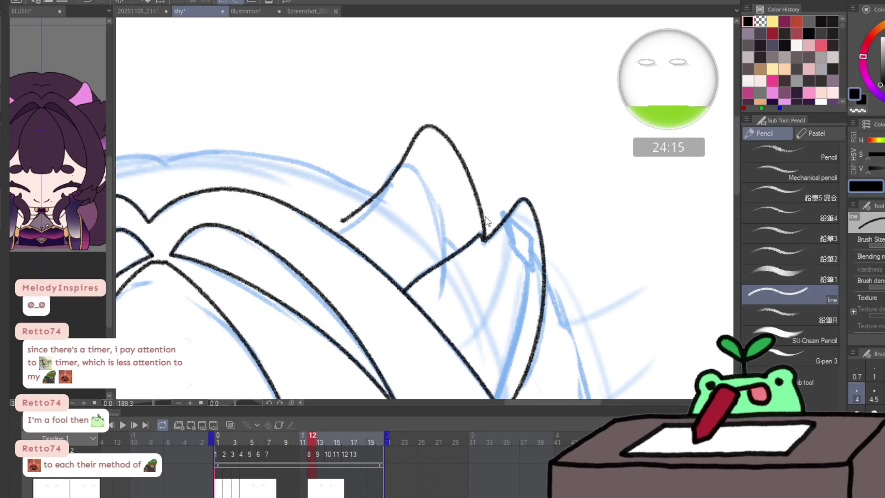
left_click_drag(485, 221, 458, 256)
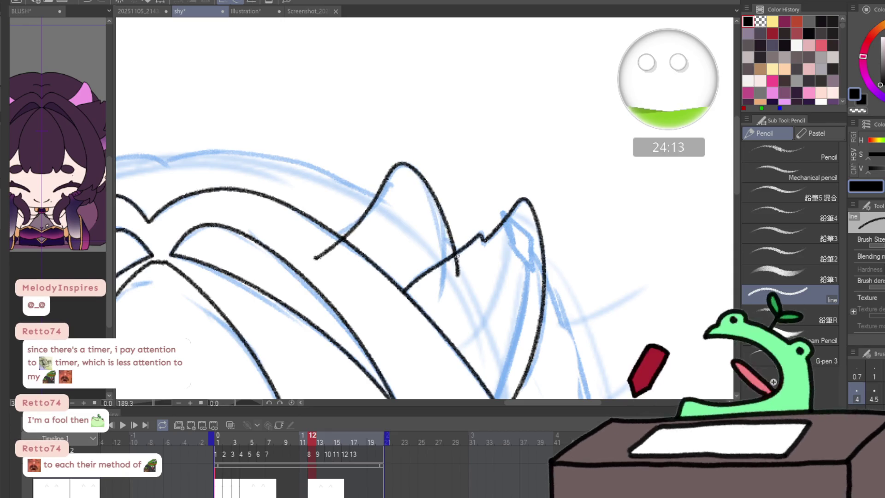
scroll(456, 256, "left", 5)
- Lasso and delete the misplaced stroke on the other ear, then redraw its peak and inner edge
key("m")
mouse_move(283, 97)
left_mouse_down()
mouse_move(180, 174)
mouse_move(398, 253)
left_mouse_up()
left_click_drag(332, 235, 351, 256)
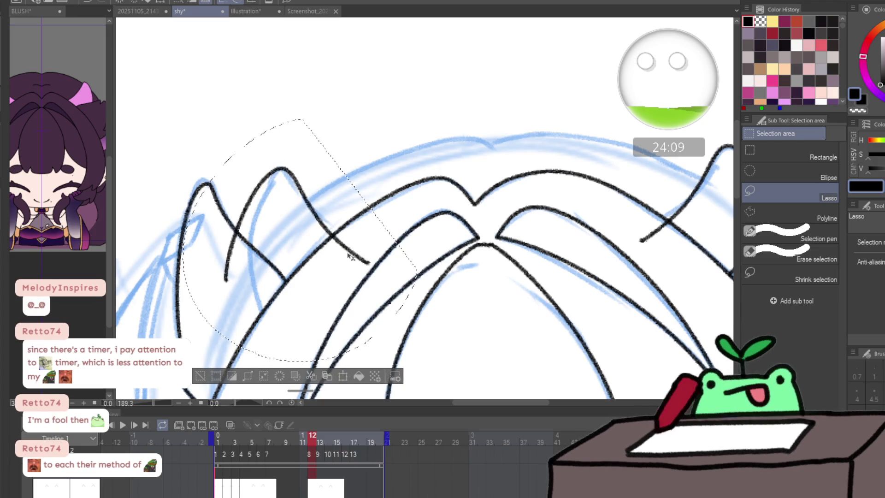
key("Delete")
key("ctrl+d")
key("p")
mouse_move(243, 276)
left_mouse_down()
mouse_move(243, 235)
mouse_move(270, 178)
mouse_move(287, 172)
mouse_move(314, 209)
left_mouse_up()
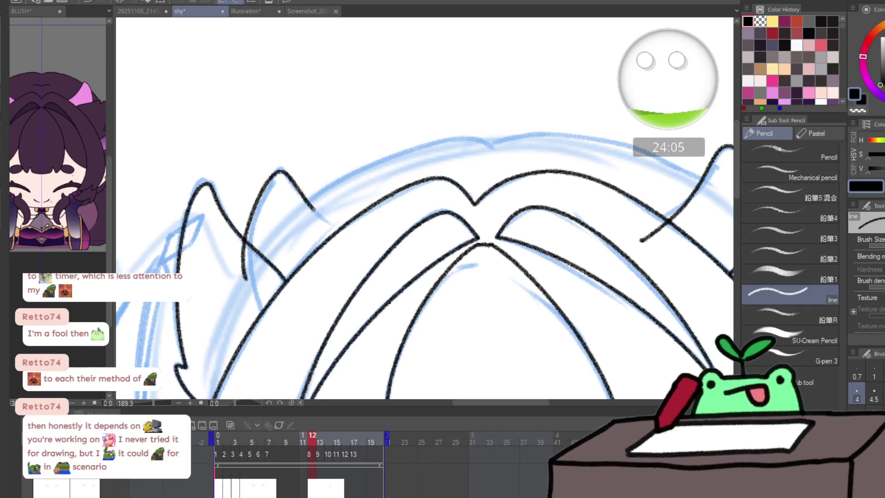
key("ctrl+z")
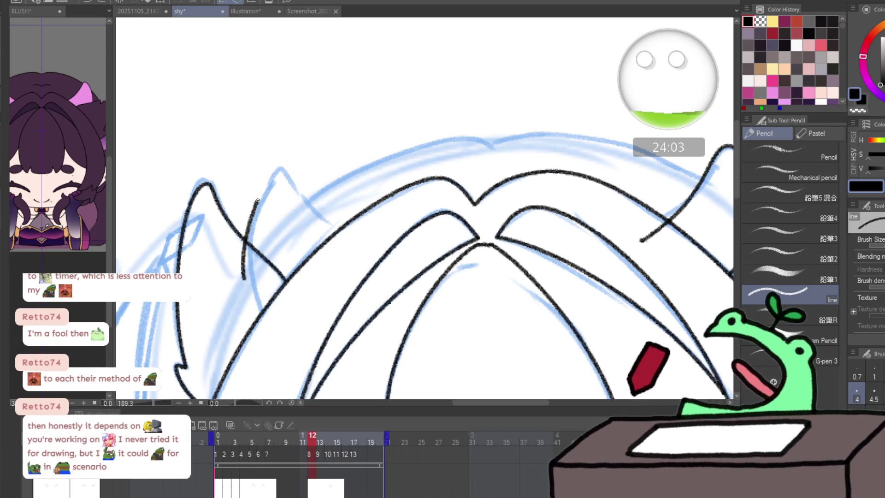
left_click_drag(289, 178, 308, 205)
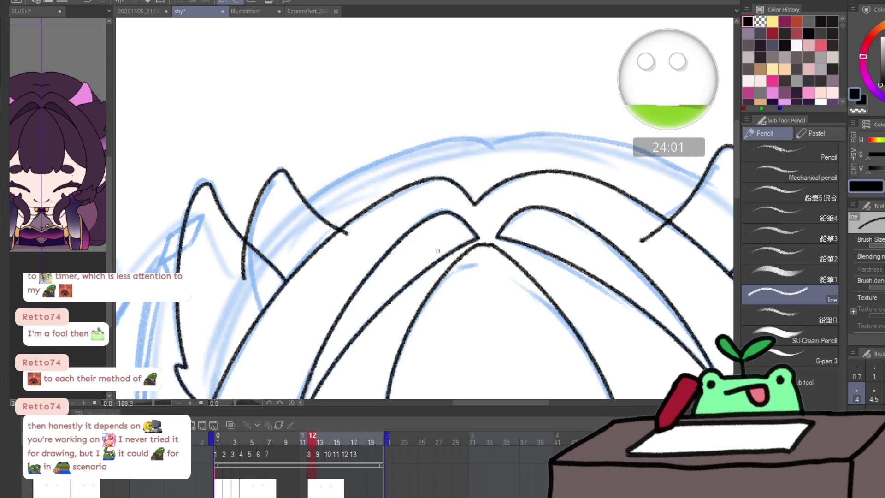
- Extend the ear line down to join the head line, then scrub through the later frames
mouse_move(523, 324)
left_mouse_down()
mouse_move(405, 300)
mouse_move(417, 313)
mouse_move(455, 322)
mouse_move(455, 366)
mouse_move(408, 348)
left_mouse_up()
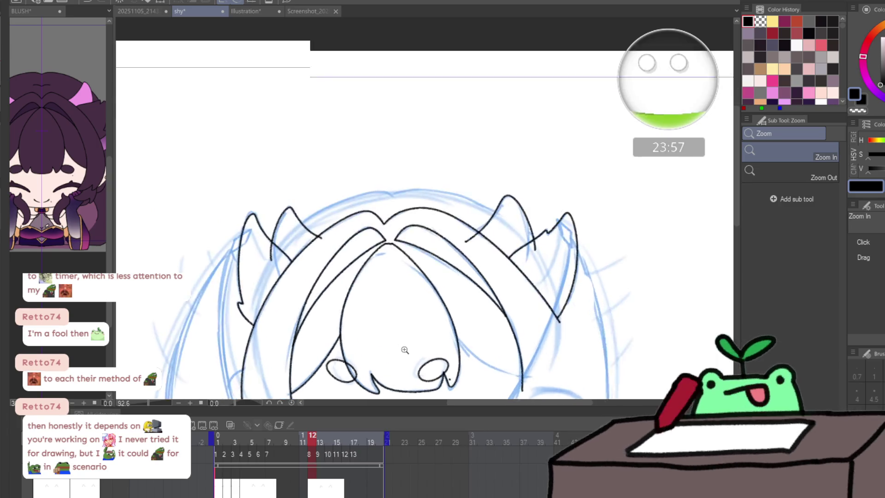
key("p")
scroll(408, 348, "up", 2)
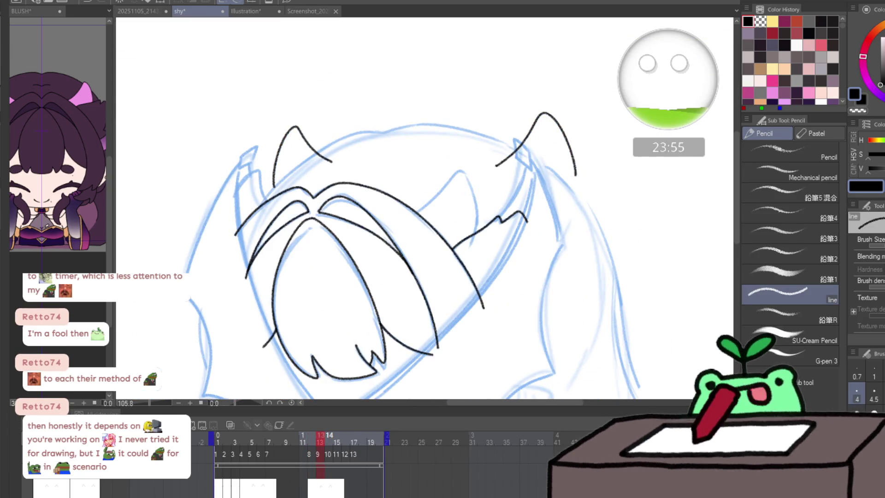
key("ctrl+z")
key("ctrl+z")
scroll(407, 206, "up", 1)
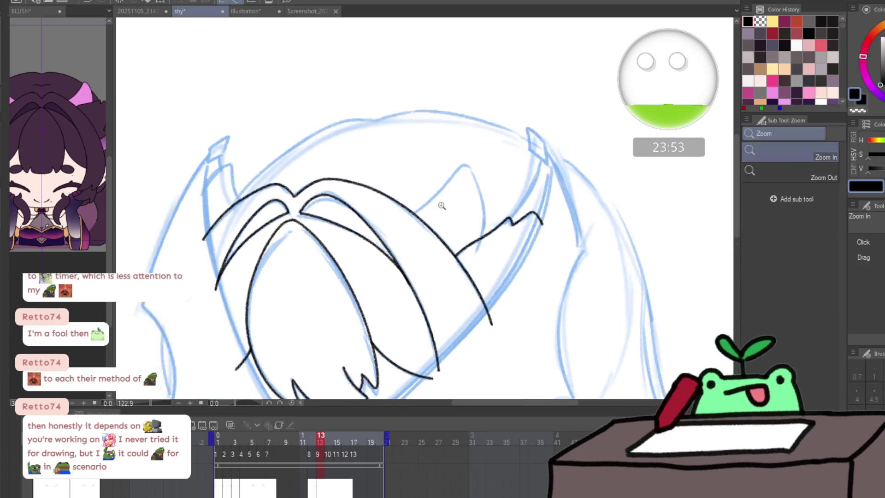
scroll(407, 206, "up", 2)
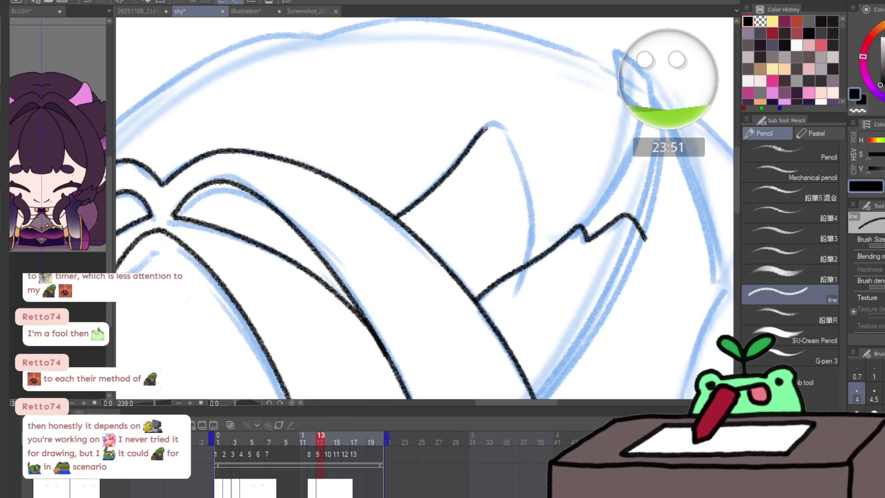
left_click_drag(529, 230, 526, 268)
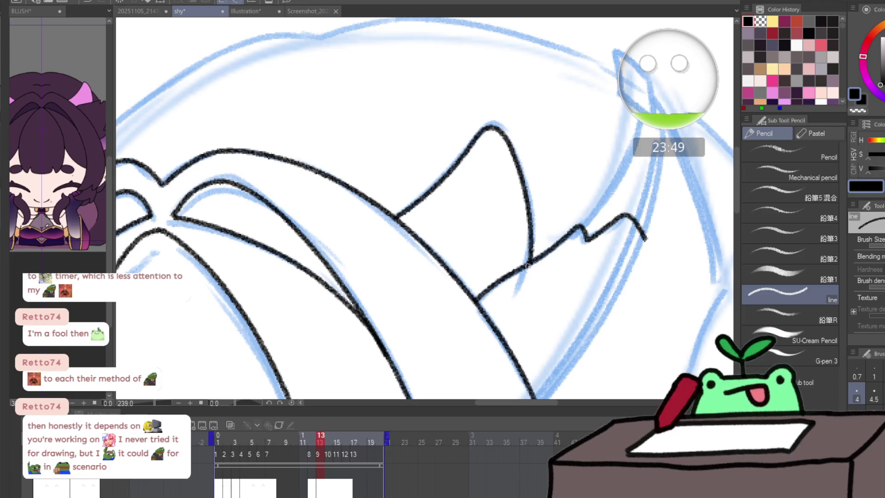
left_click_drag(310, 317, 545, 300)
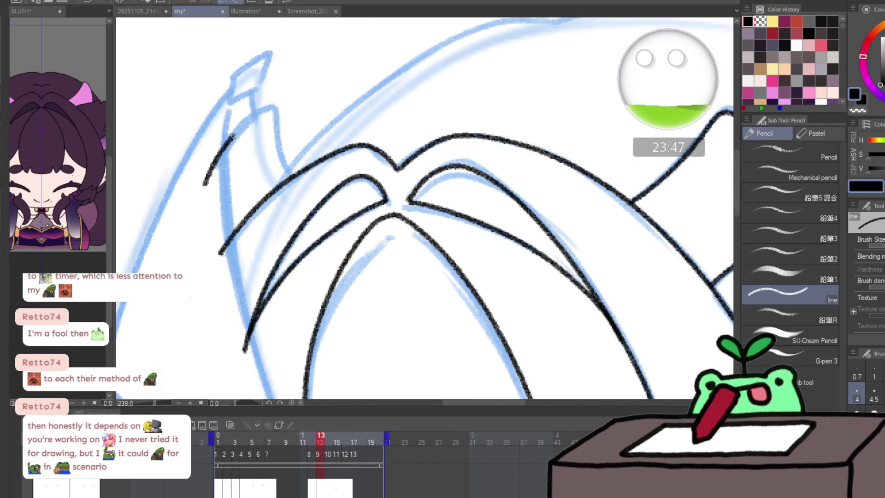
left_click_drag(284, 159, 294, 177)
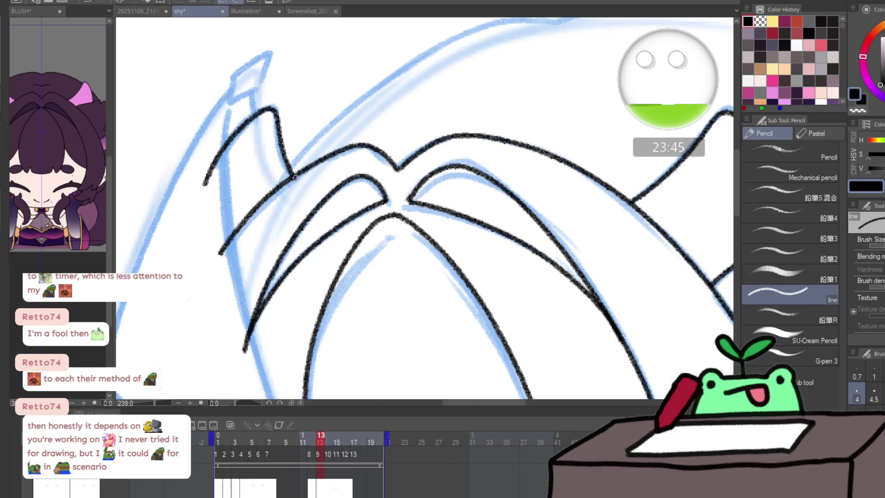
key("asciicircum")
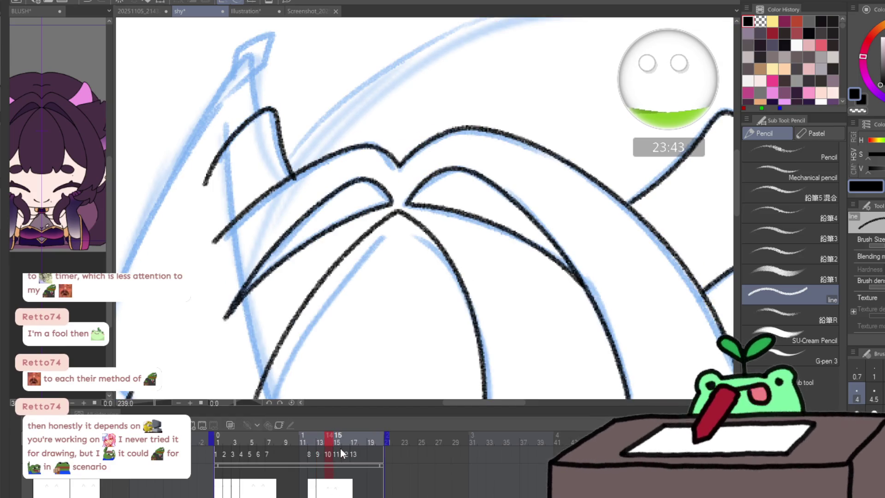
mouse_move(333, 437)
left_mouse_down()
mouse_move(319, 433)
mouse_move(376, 429)
left_mouse_up()
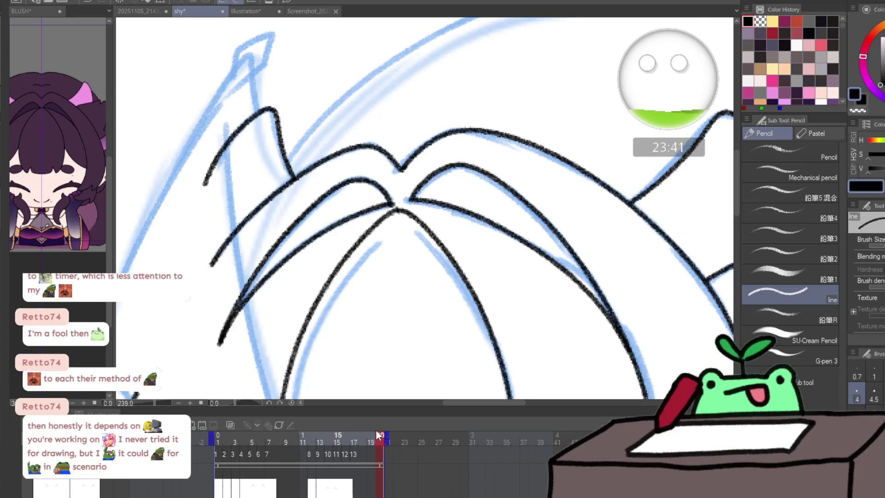
scroll(395, 340, "down", 2)
scroll(395, 339, "down", 2)
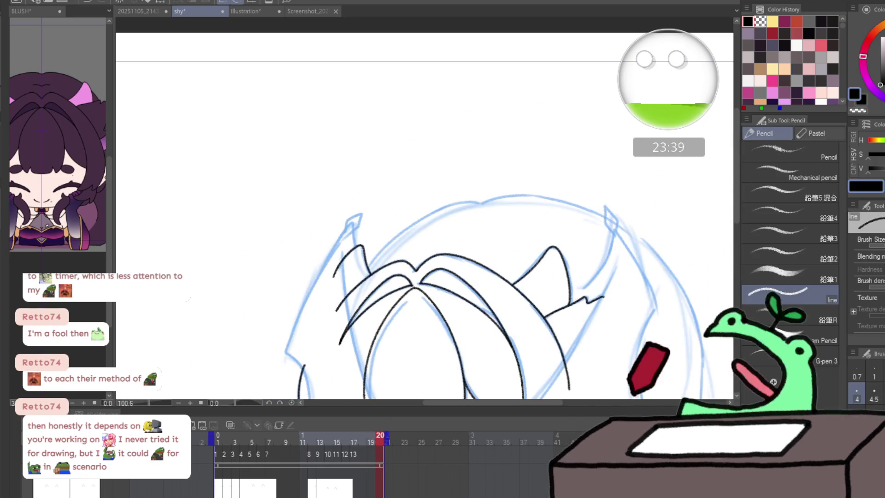
- Jump to frame 1, scrub through the frames up to frame 8, and add a new cel at frame 12
left_click_drag(579, 316, 531, 148)
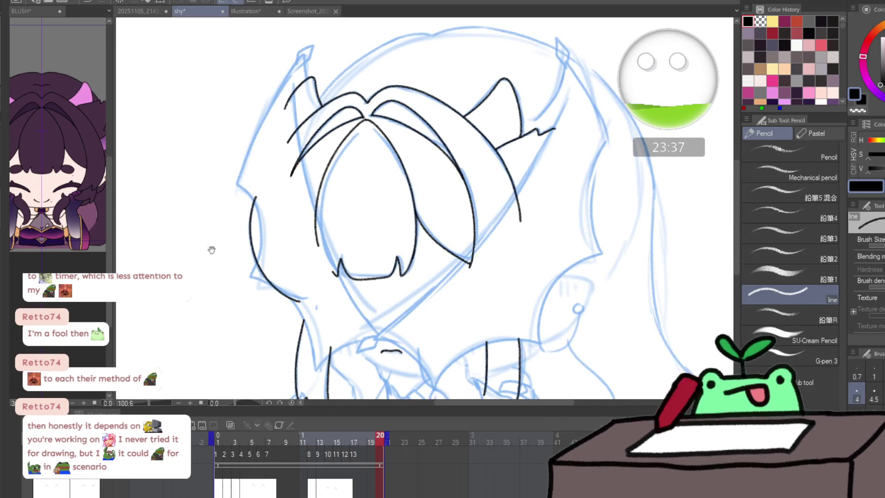
left_click(226, 492)
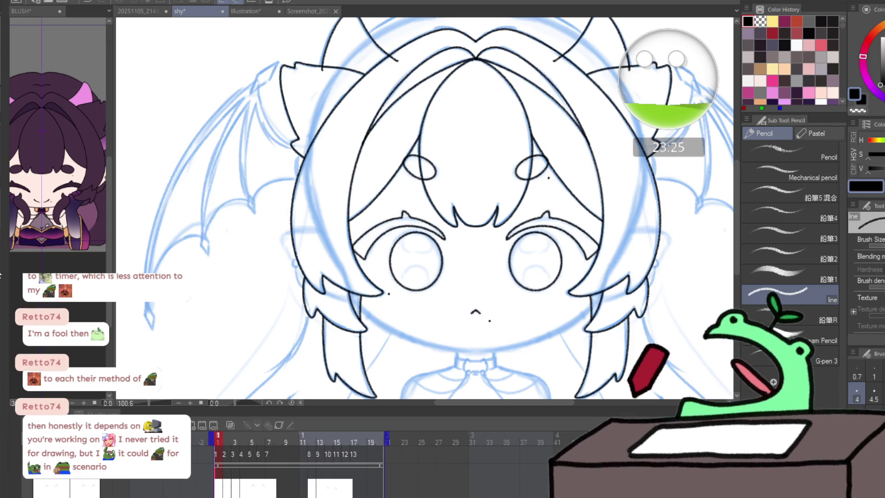
left_click(227, 462)
mouse_move(226, 462)
left_mouse_down()
mouse_move(282, 439)
mouse_move(308, 444)
left_mouse_up()
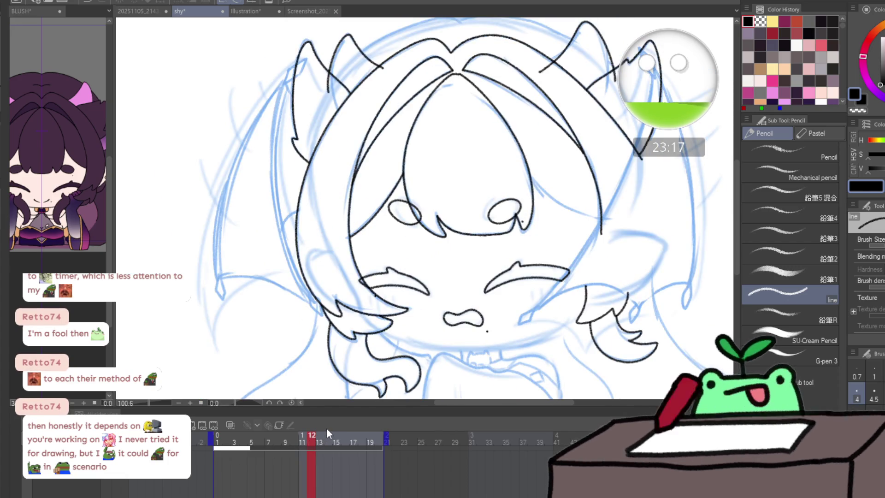
left_click(234, 81)
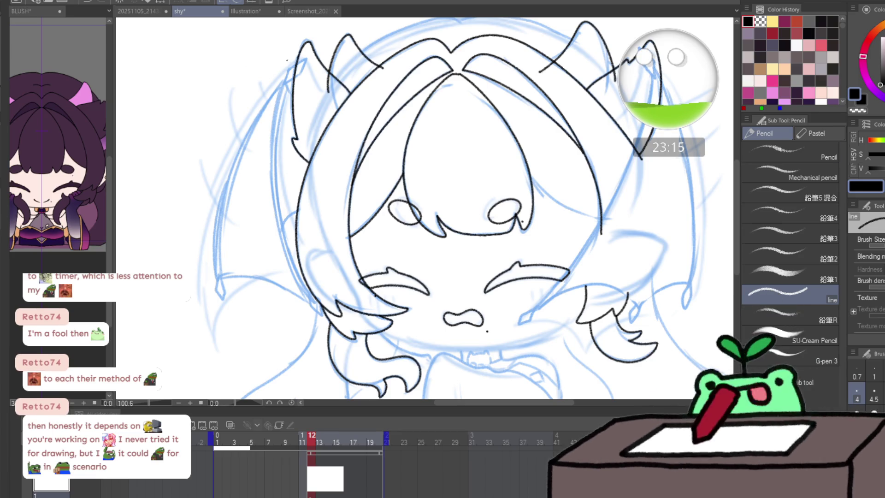
scroll(284, 91, "up", 3)
scroll(284, 91, "up", 3)
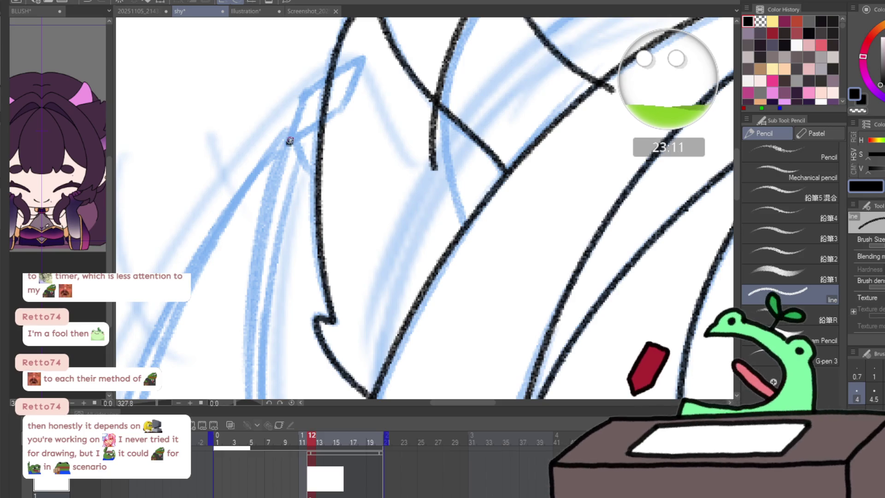
- Ink the diamond-shaped wing tip and a short line below it, zoomed in close
mouse_move(301, 105)
left_mouse_down()
mouse_move(288, 144)
mouse_move(310, 81)
mouse_move(365, 57)
mouse_move(348, 106)
mouse_move(291, 144)
left_mouse_up()
scroll(259, 244, "down", 5)
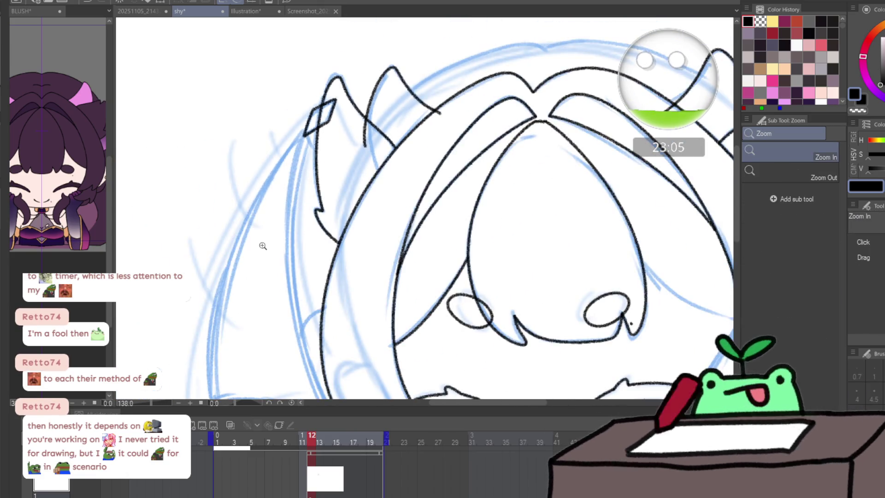
key("slash")
mouse_move(166, 256)
left_mouse_down()
mouse_move(197, 257)
mouse_move(177, 271)
left_mouse_up()
mouse_move(165, 305)
left_mouse_down()
mouse_move(174, 344)
mouse_move(195, 257)
left_mouse_up()
left_click_drag(456, 284, 408, 80)
mouse_move(423, 231)
left_mouse_down()
mouse_move(418, 255)
mouse_move(448, 329)
left_mouse_up()
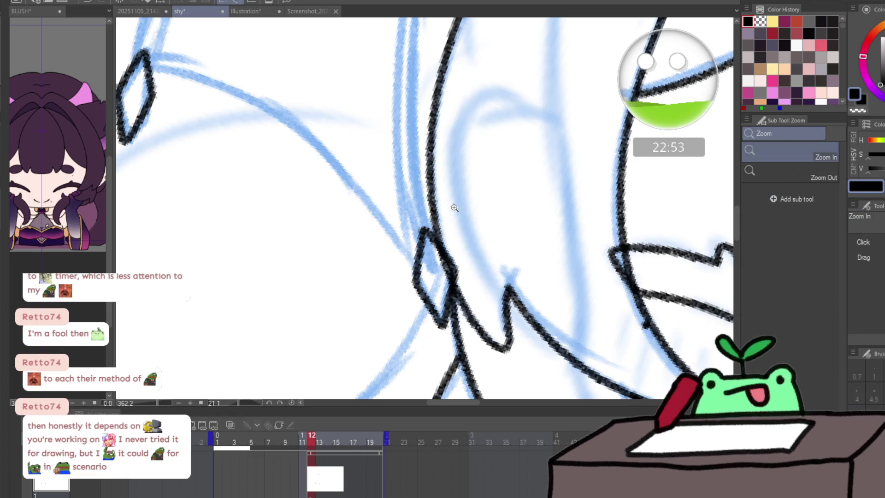
- Ink the wing edge rising from the lower diamond along the sketch curve, redoing stray strokes
mouse_move(428, 230)
left_mouse_down()
mouse_move(336, 120)
mouse_move(273, 149)
left_mouse_up()
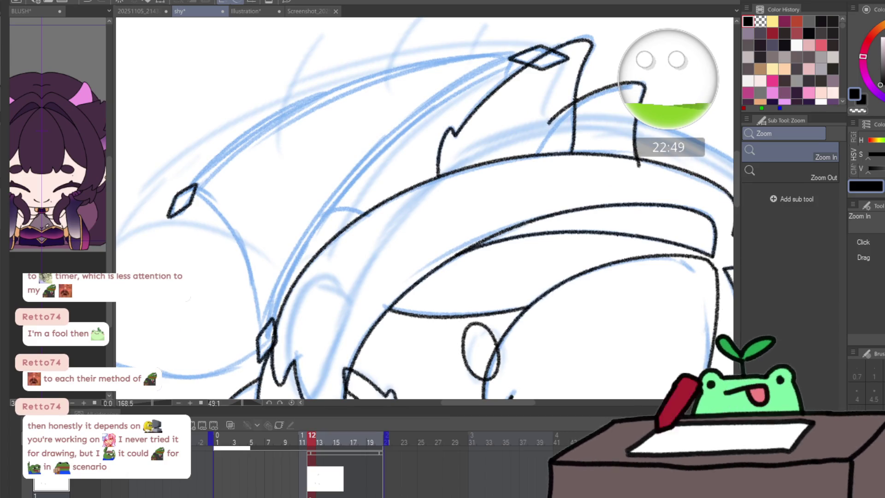
key("ctrl+z")
key("ctrl+z")
key("ctrl+z")
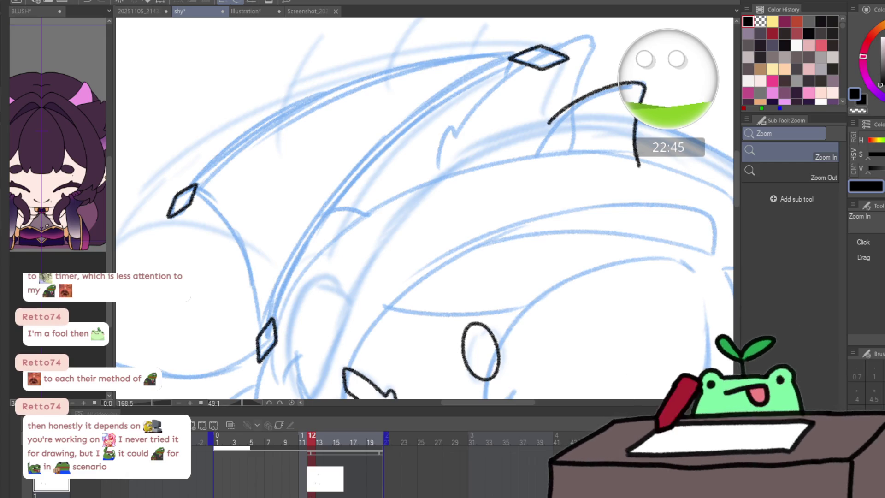
key("p")
mouse_move(293, 279)
left_mouse_down()
mouse_move(276, 322)
mouse_move(359, 179)
left_mouse_up()
key("ctrl+z")
mouse_move(275, 325)
left_mouse_down()
mouse_move(308, 252)
mouse_move(396, 145)
left_mouse_up()
key("ctrl+z")
left_click_drag(275, 324, 348, 193)
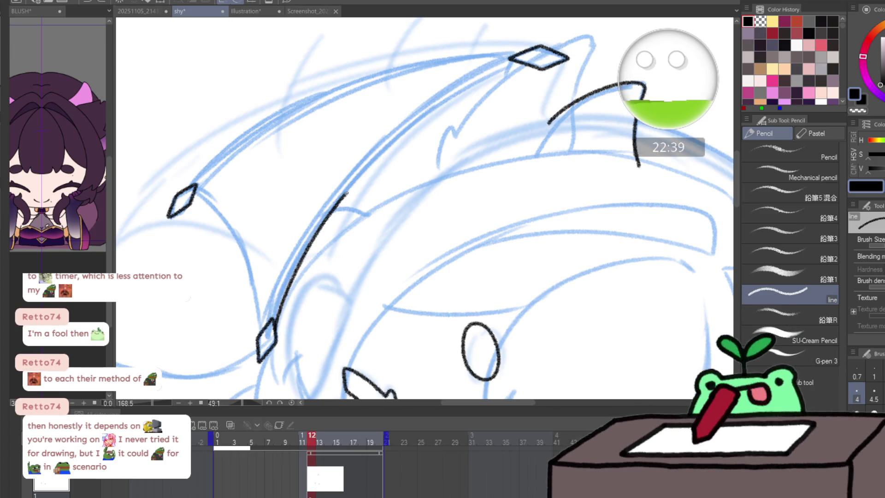
left_click_drag(532, 67, 484, 83)
mouse_move(181, 273)
left_mouse_down()
mouse_move(235, 201)
mouse_move(396, 95)
left_mouse_up()
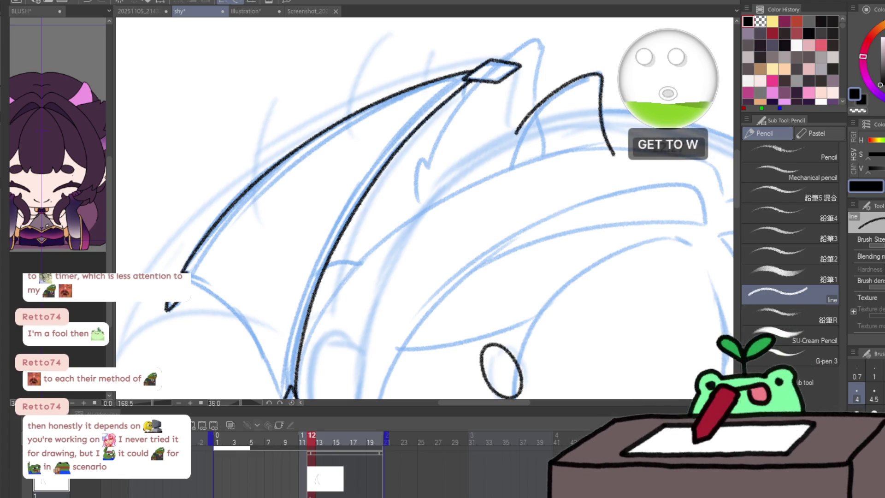
- Rotate the view and ink the wing's outer edge and a short inner-edge segment
mouse_move(535, 270)
left_mouse_down()
mouse_move(504, 182)
mouse_move(424, 181)
mouse_move(395, 269)
mouse_move(333, 265)
mouse_move(341, 263)
left_mouse_up()
key("p")
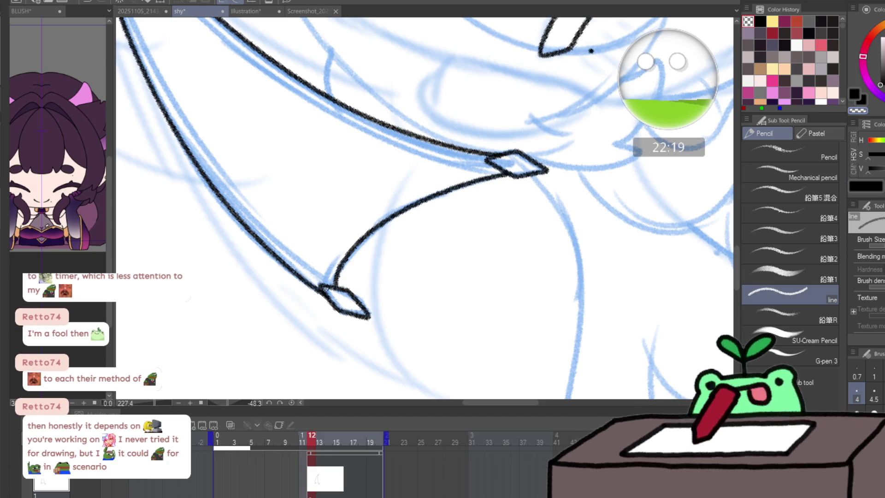
left_click_drag(516, 189, 545, 193)
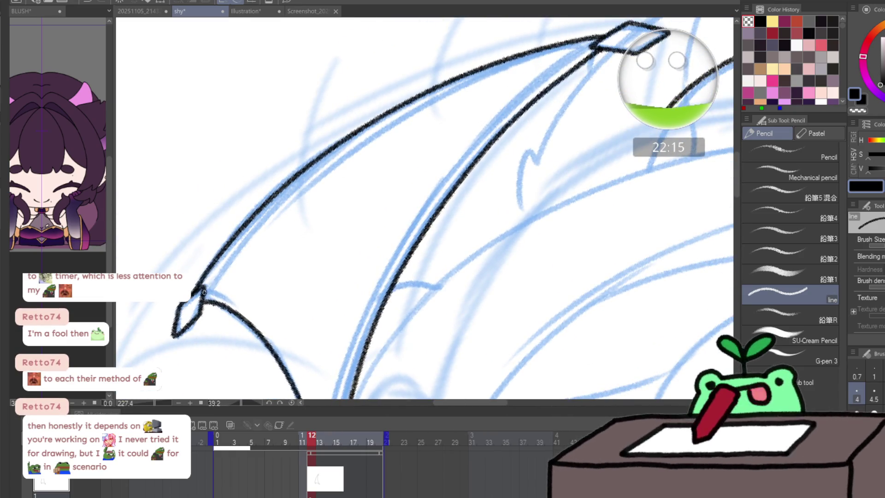
left_click_drag(267, 216, 209, 291)
left_click_drag(230, 258, 370, 141)
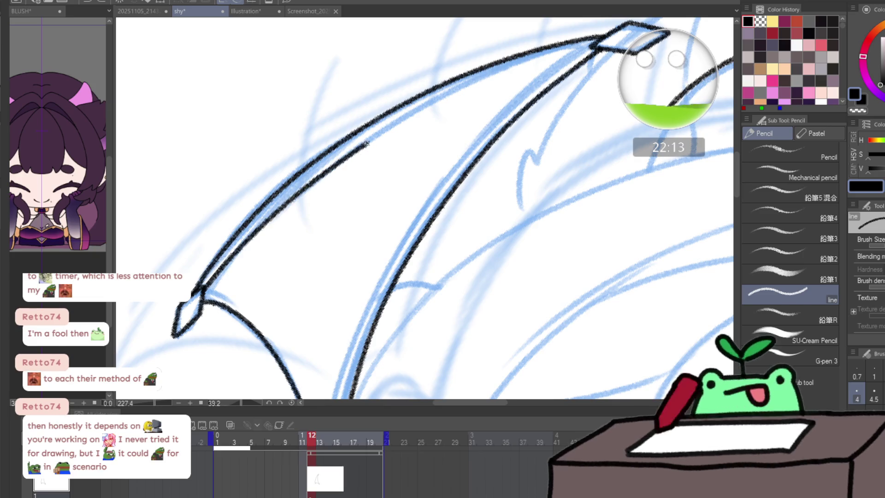
key("ctrl+z")
left_click_drag(230, 258, 383, 132)
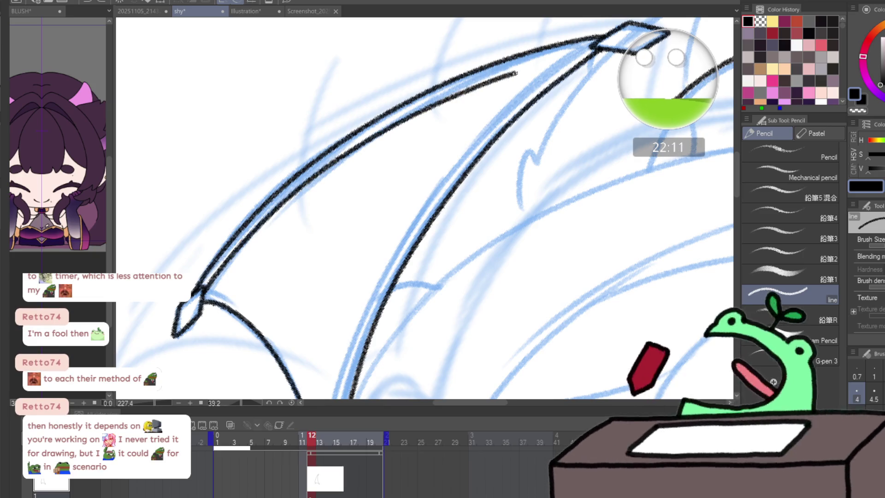
key("ctrl+z")
mouse_move(209, 283)
left_mouse_down()
mouse_move(282, 204)
mouse_move(476, 83)
left_mouse_up()
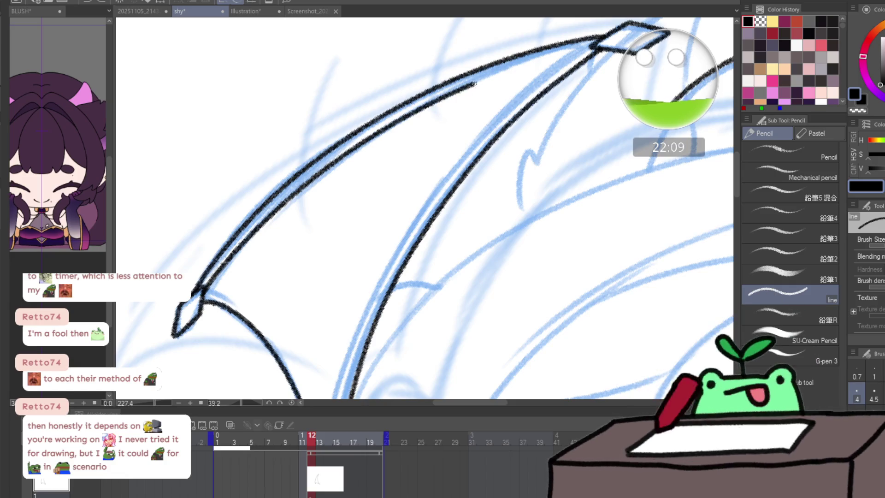
- Ink the wing's lower edge and the full inner edge from bottom to top
mouse_move(405, 173)
left_mouse_down()
mouse_move(320, 174)
mouse_move(400, 119)
mouse_move(503, 113)
left_mouse_up()
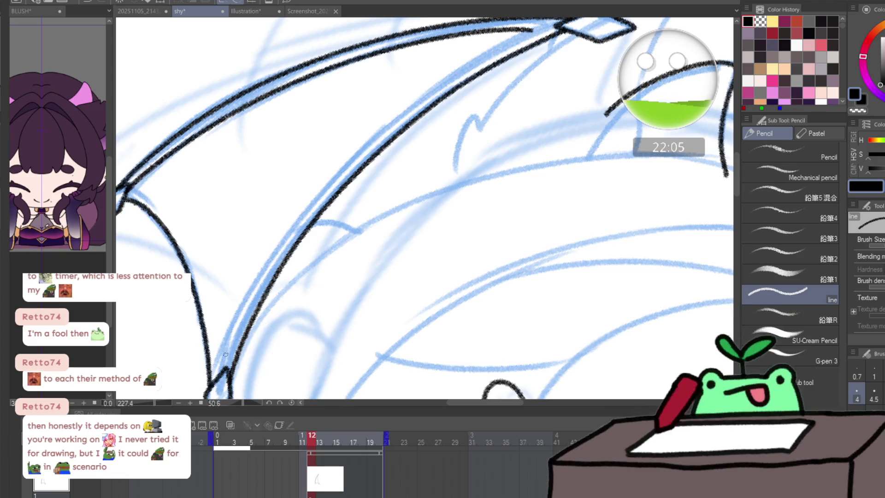
left_click_drag(225, 369, 225, 357)
left_click_drag(297, 222, 512, 42)
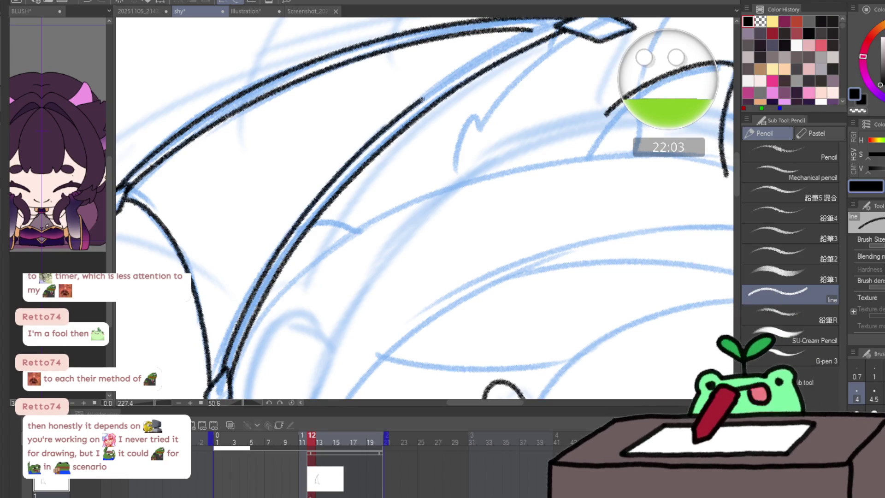
key("ctrl+z")
mouse_move(225, 354)
left_mouse_down()
mouse_move(304, 208)
mouse_move(457, 69)
mouse_move(511, 40)
left_mouse_up()
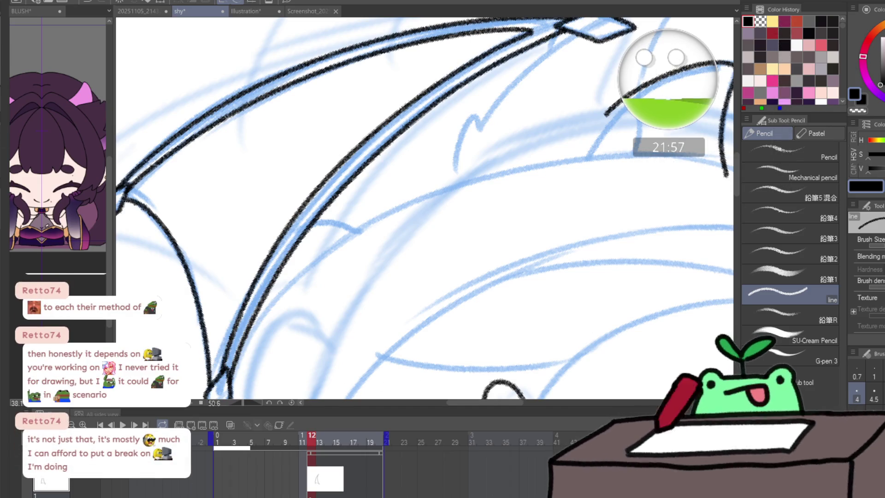
scroll(349, 281, "down", 2)
scroll(439, 307, "down", 3)
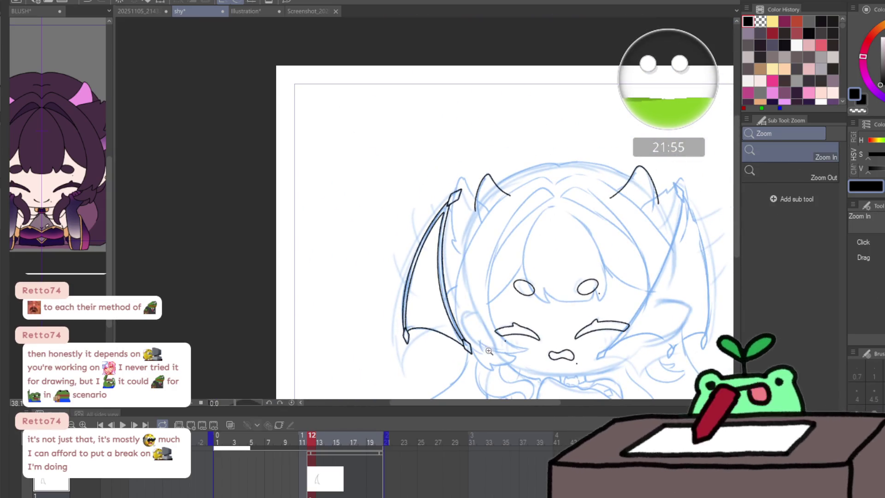
- Mirror the view and ink the horn's rising edge and the small diamond spikes
key("p")
key("h")
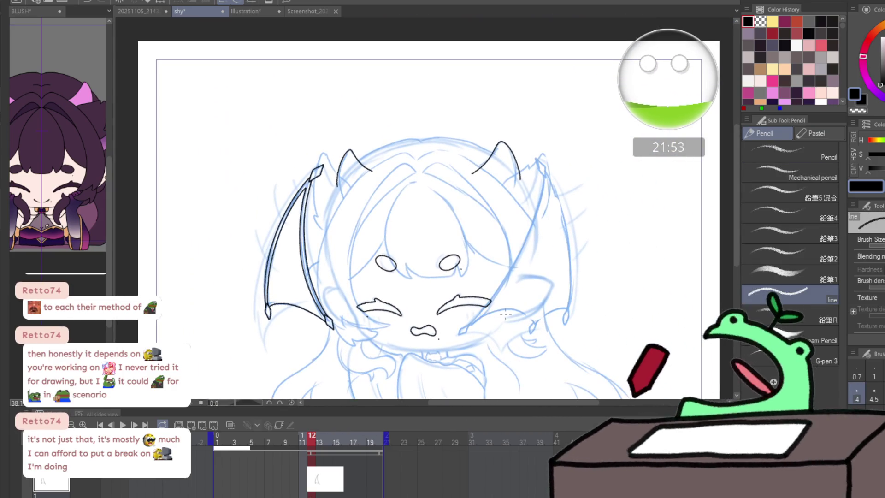
scroll(298, 181, "up", 2)
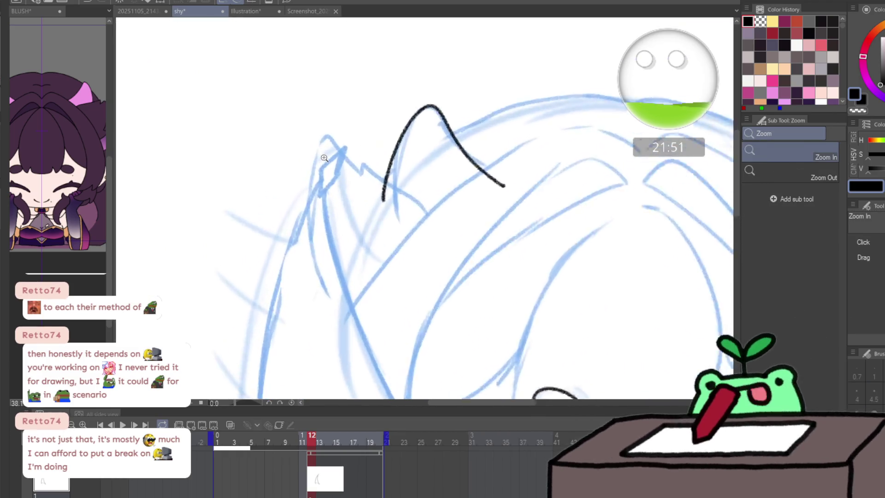
scroll(305, 173, "up", 2)
scroll(328, 158, "up", 1)
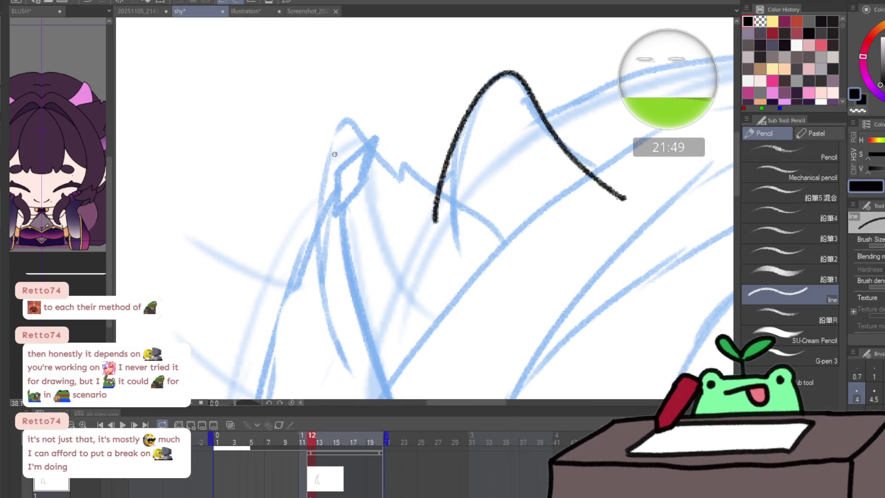
mouse_move(669, 147)
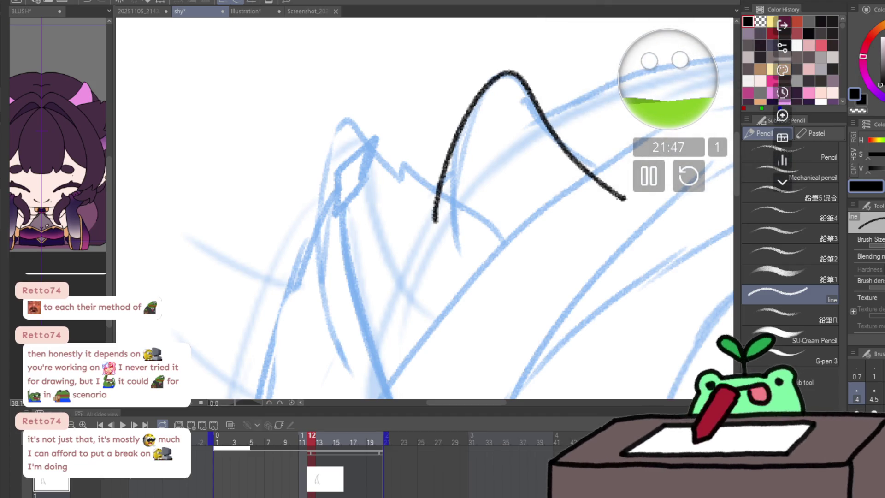
left_click(677, 91)
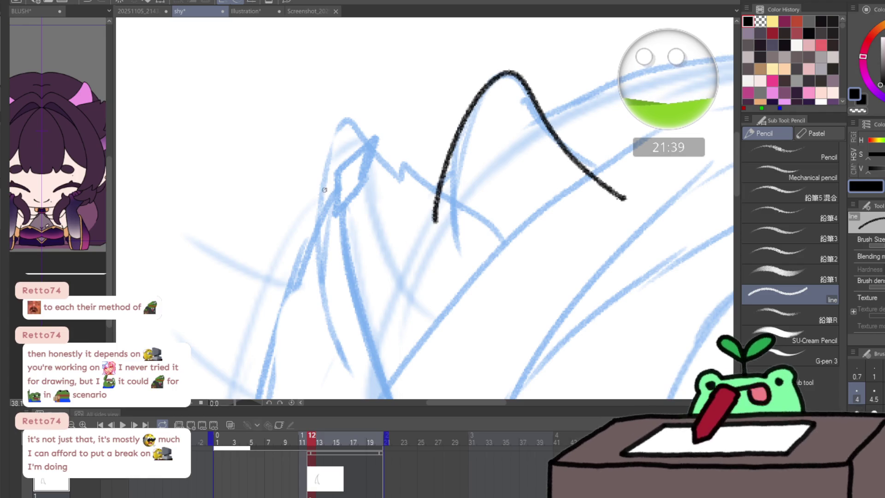
left_click_drag(331, 217, 338, 169)
key("ctrl+z")
mouse_move(331, 221)
left_mouse_down()
mouse_move(342, 164)
mouse_move(368, 141)
mouse_move(334, 220)
mouse_move(364, 114)
mouse_move(371, 228)
left_mouse_up()
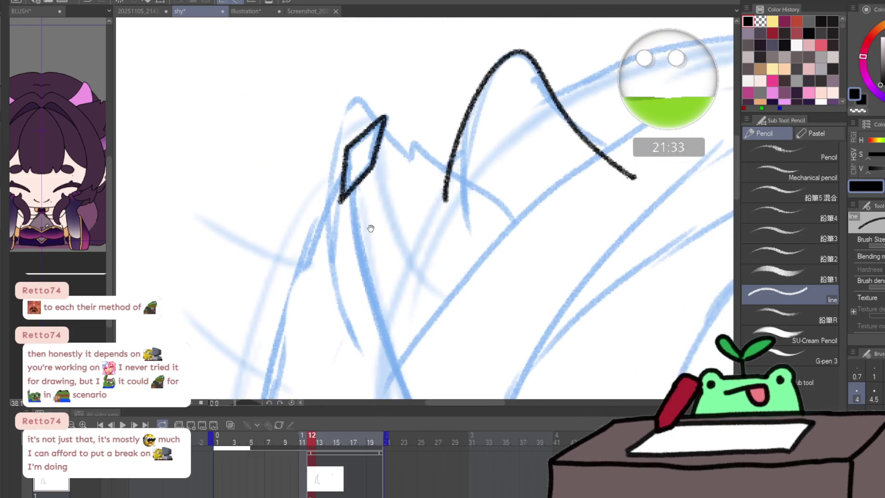
key("ctrl+z")
mouse_move(365, 131)
left_mouse_down()
mouse_move(386, 117)
mouse_move(375, 161)
left_mouse_up()
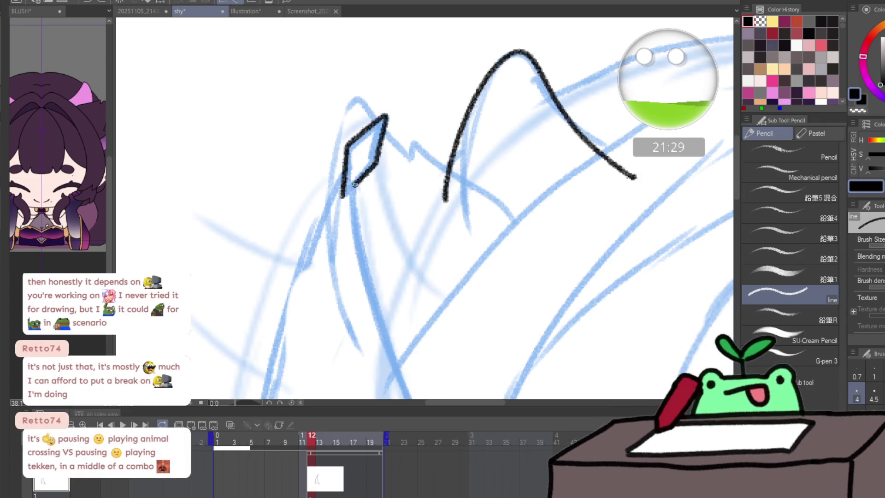
mouse_move(364, 290)
left_mouse_down()
mouse_move(370, 131)
mouse_move(381, 75)
mouse_move(296, 173)
left_mouse_up()
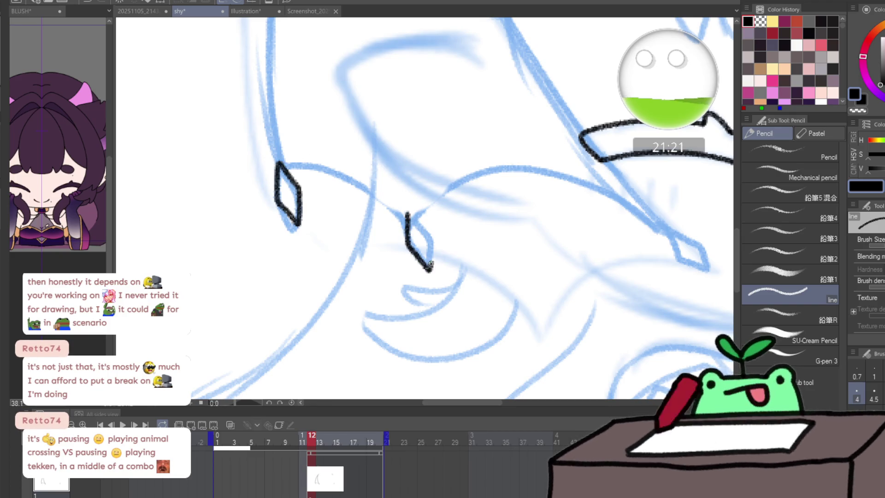
left_click_drag(430, 264, 432, 234)
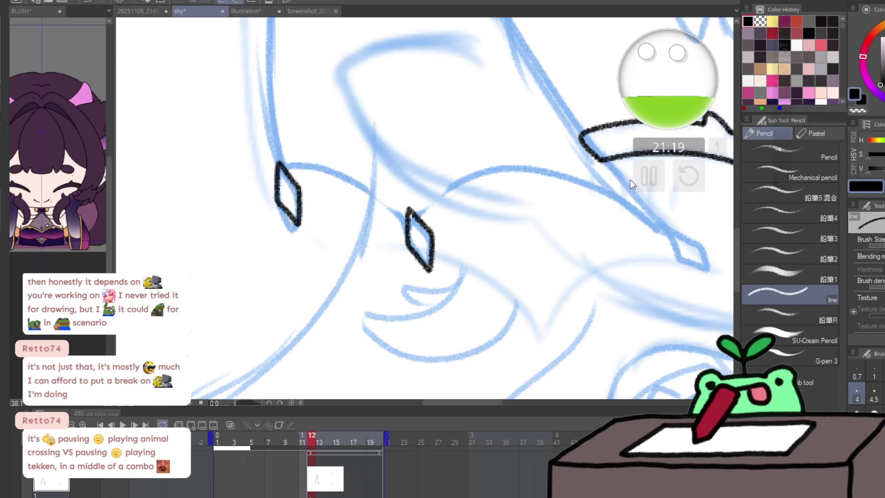
- Unmirror the view and draw the long diagonal wing bone line, redoing it twice
left_click_drag(415, 204, 372, 211)
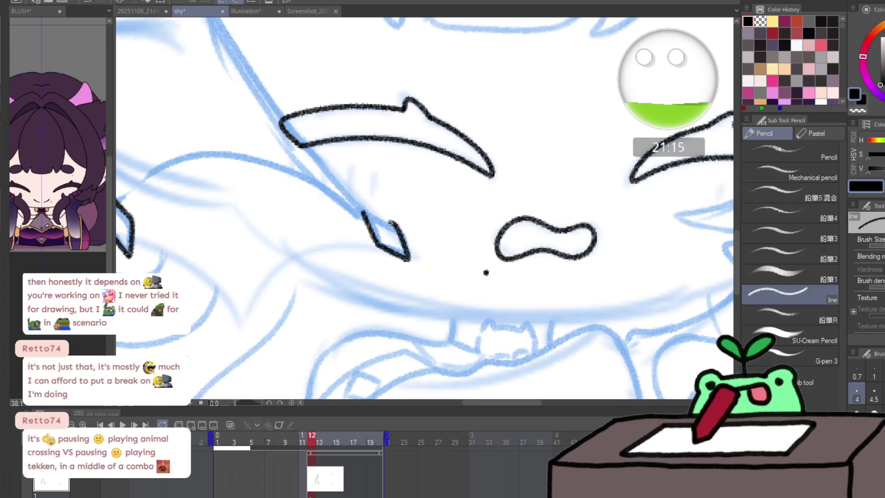
key("h")
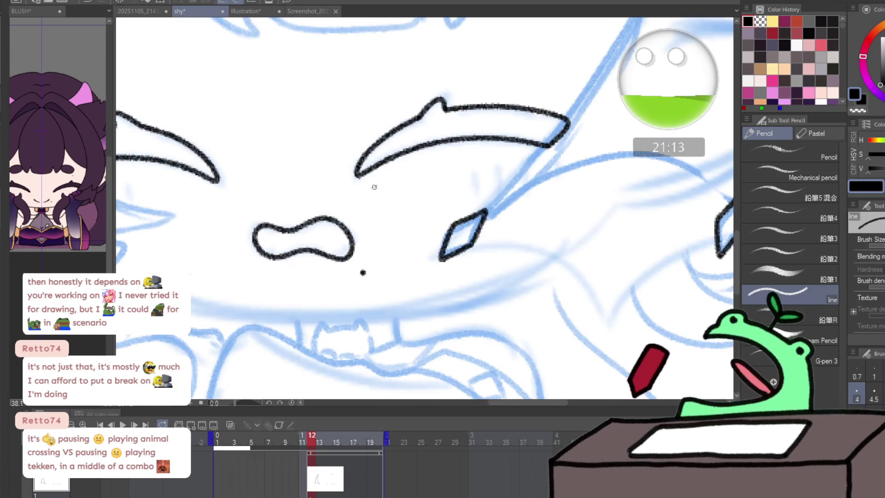
key("h")
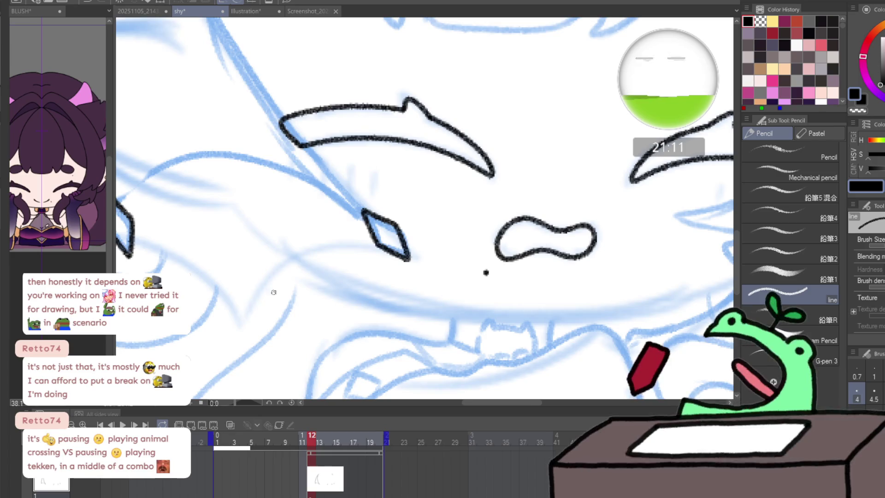
key("asciicircum")
scroll(212, 160, "down", 2)
scroll(481, 173, "down", 2)
scroll(411, 275, "down", 2)
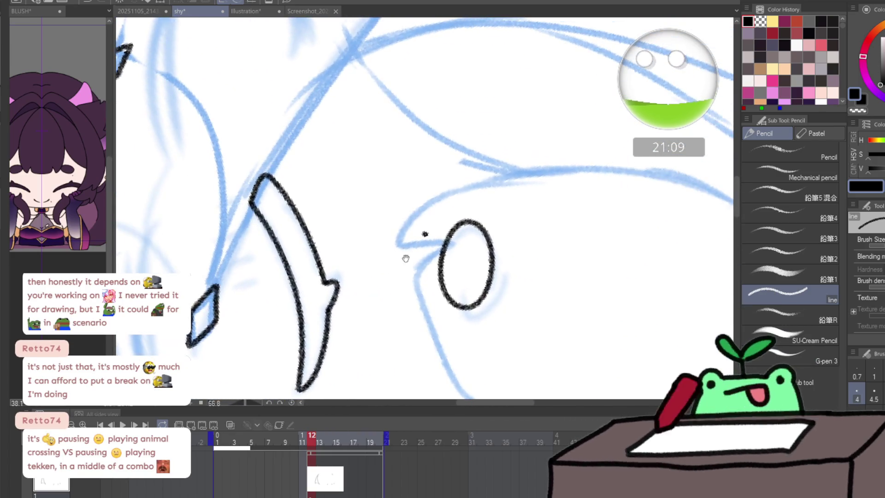
scroll(406, 256, "down", 2)
scroll(415, 180, "up", 2)
scroll(332, 221, "up", 2)
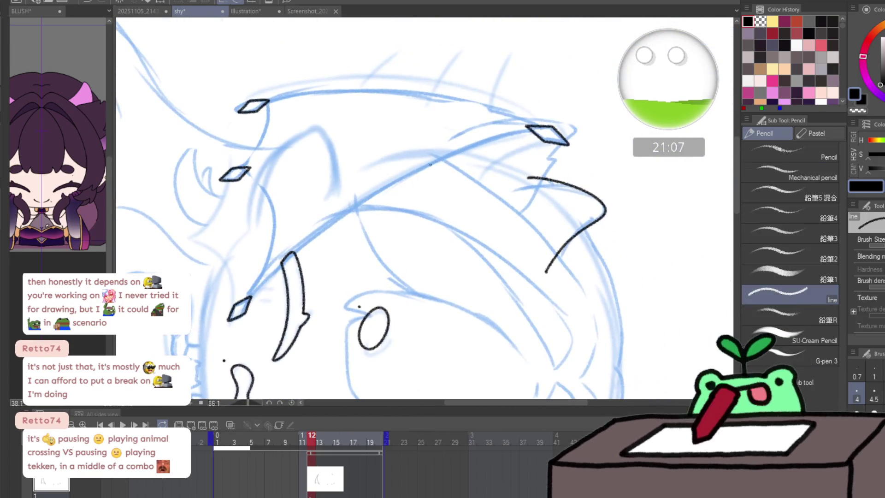
scroll(238, 263, "up", 2)
key("p")
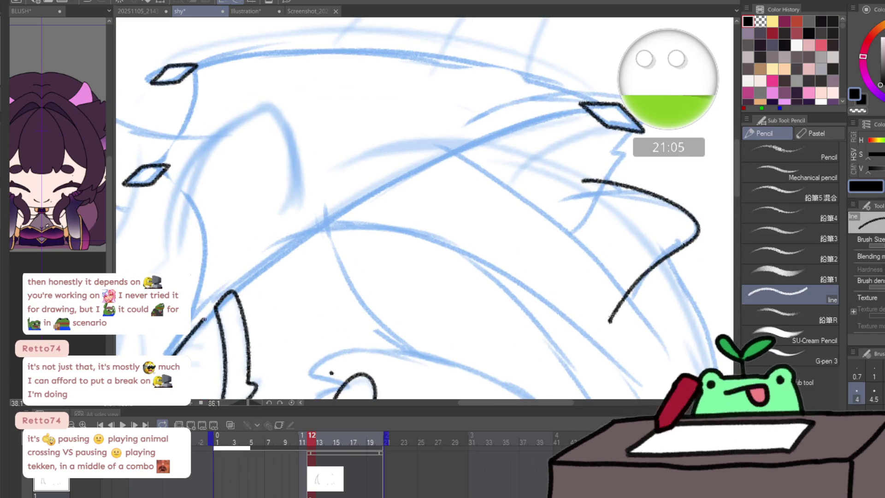
left_click_drag(206, 319, 516, 125)
key("ctrl+z")
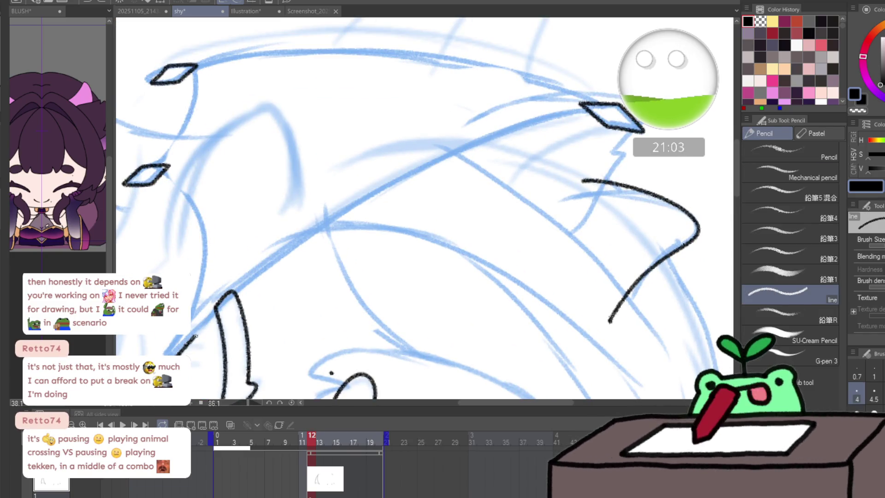
left_click_drag(197, 335, 549, 122)
key("ctrl+z")
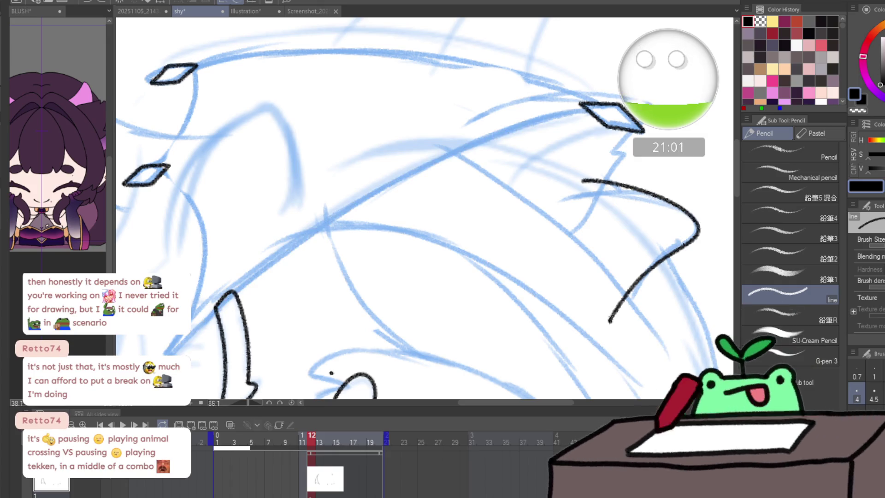
left_click_drag(183, 343, 393, 182)
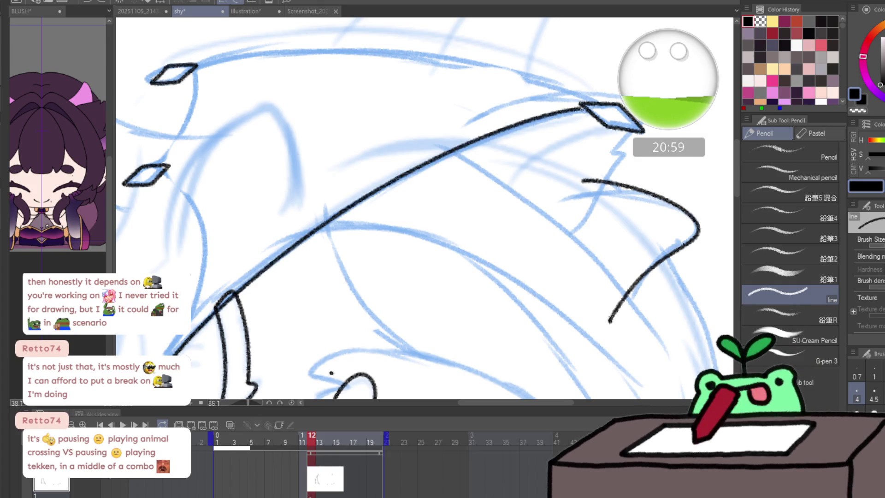
mouse_move(485, 280)
left_mouse_down()
mouse_move(608, 171)
mouse_move(355, 177)
mouse_move(357, 56)
mouse_move(481, 253)
mouse_move(593, 286)
mouse_move(361, 322)
mouse_move(464, 224)
mouse_move(413, 289)
left_mouse_up()
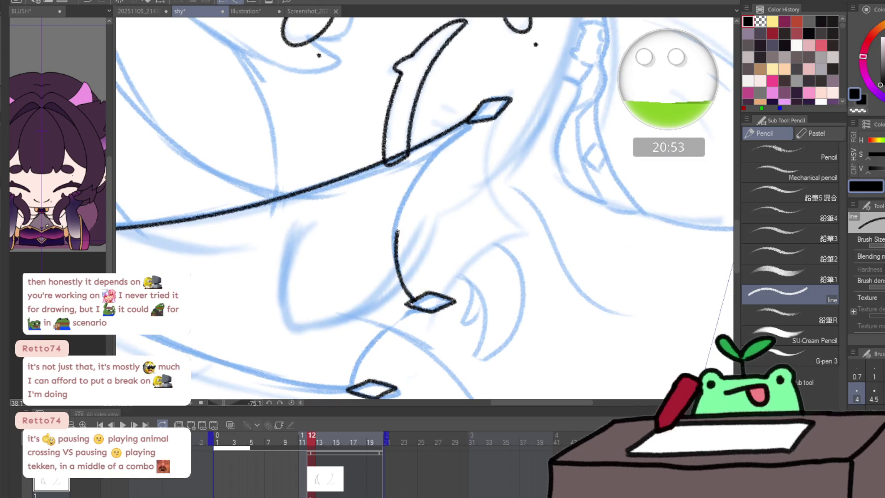
- Ink the wing's curved top edge between the two diamonds in several retried strokes
left_click_drag(397, 231, 445, 148)
scroll(472, 122, "down", 2)
scroll(450, 204, "down", 2)
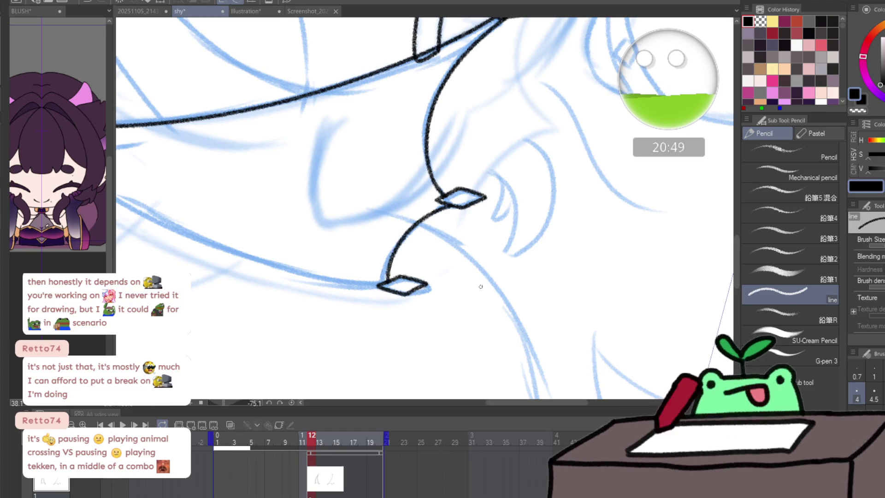
mouse_move(251, 308)
left_mouse_down()
mouse_move(263, 194)
mouse_move(463, 152)
mouse_move(458, 173)
mouse_move(204, 384)
left_mouse_up()
scroll(370, 246, "down", 3)
scroll(371, 246, "up", 1)
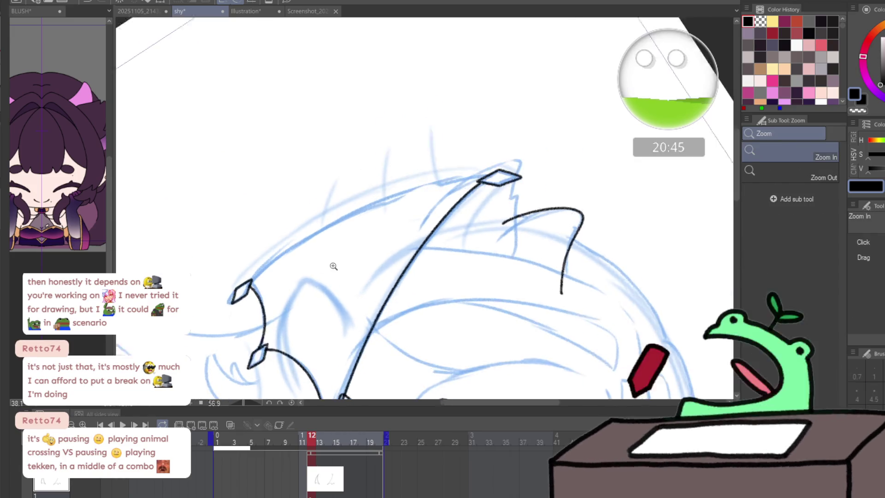
scroll(371, 246, "up", 2)
left_click_drag(223, 279, 577, 149)
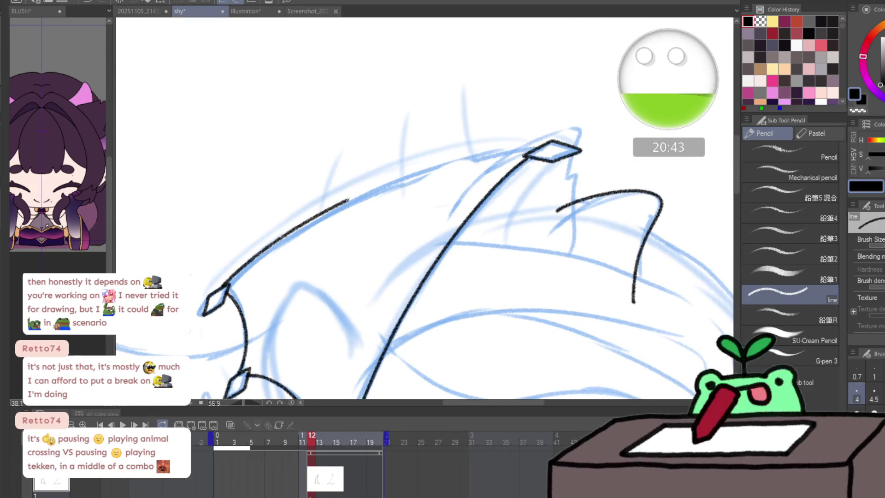
key("ctrl+z")
left_click_drag(223, 280, 345, 202)
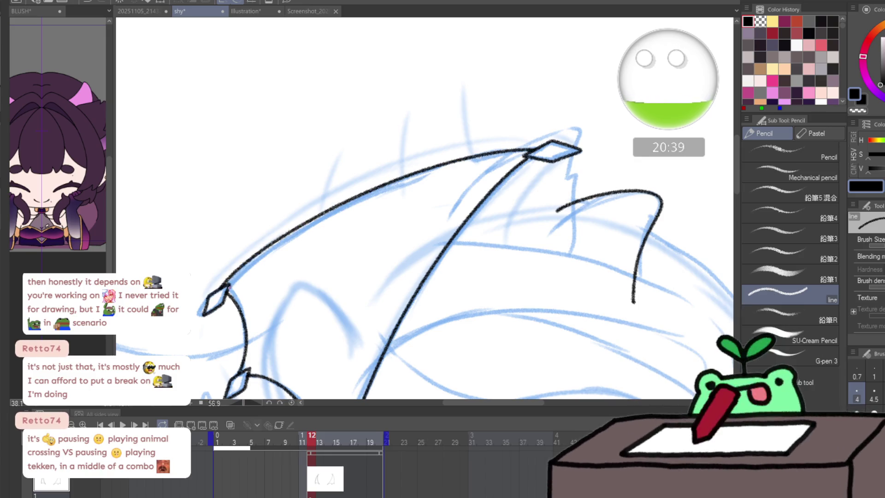
key("ctrl+z")
key("ctrl+z")
left_click_drag(238, 277, 315, 228)
left_click_drag(432, 180, 491, 166)
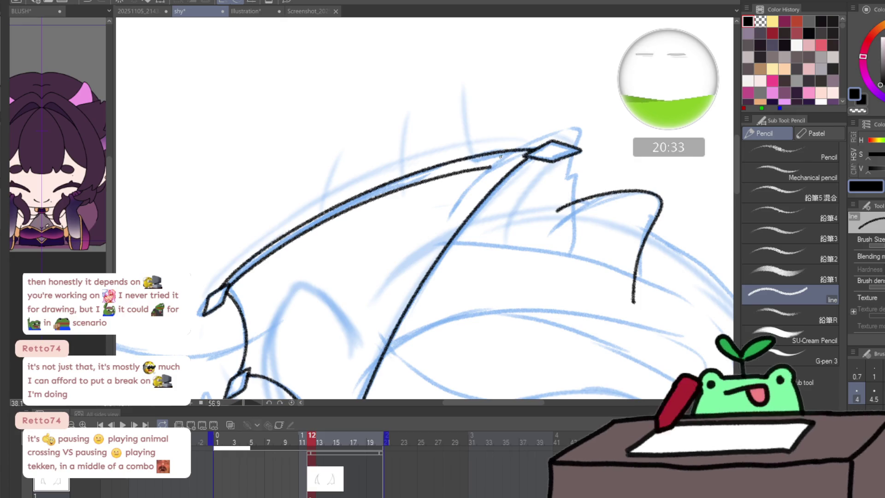
key("ctrl+z")
- Redo the stroke along the wing's upper line until a clean one sticks
left_click_drag(232, 282, 278, 248)
key("ctrl+z")
left_click_drag(233, 282, 426, 175)
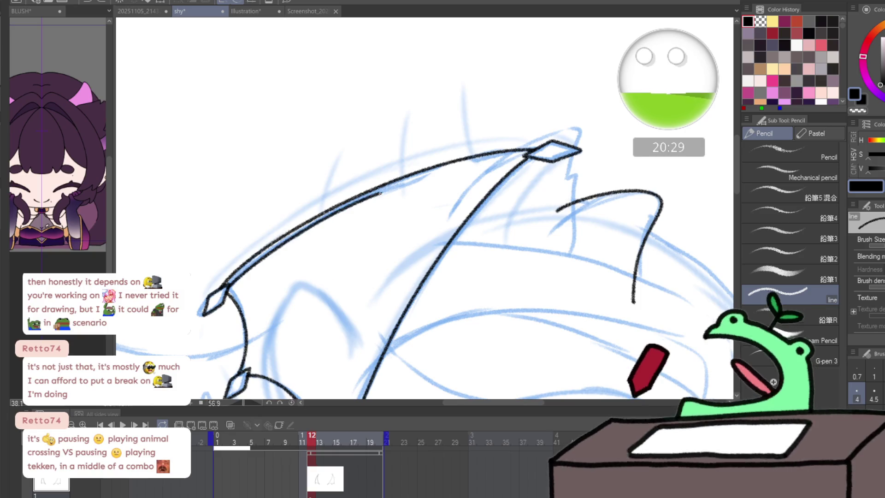
key("ctrl+z")
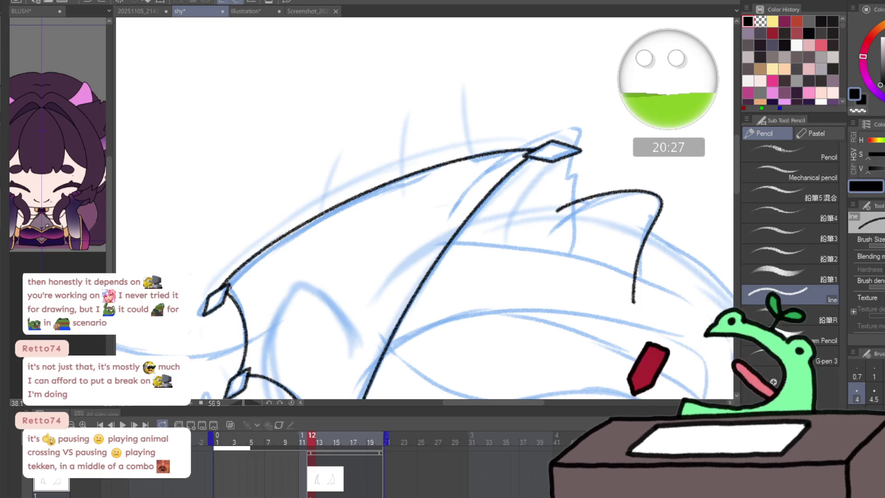
left_click_drag(233, 282, 426, 174)
key("ctrl+z")
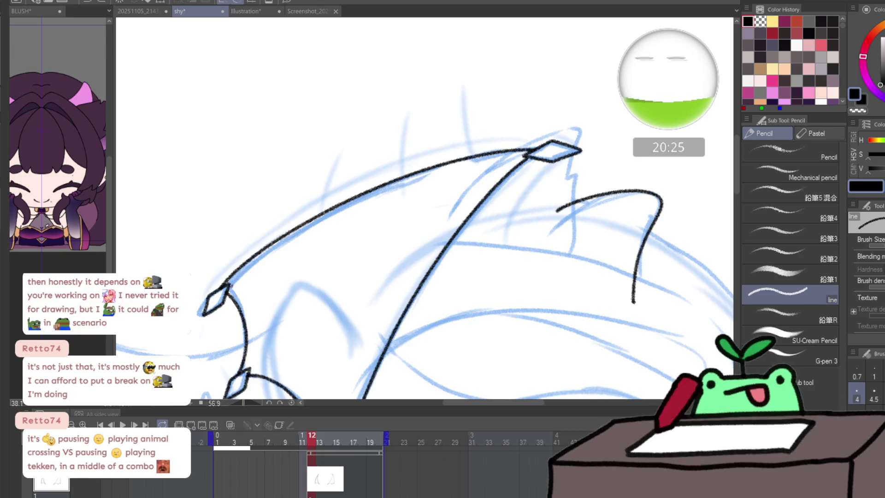
left_click_drag(278, 251, 502, 164)
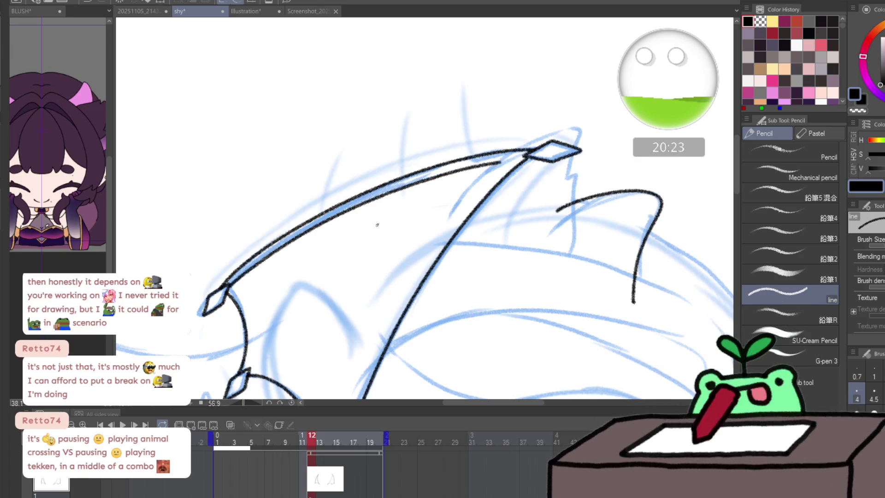
left_click_drag(299, 217, 268, 257)
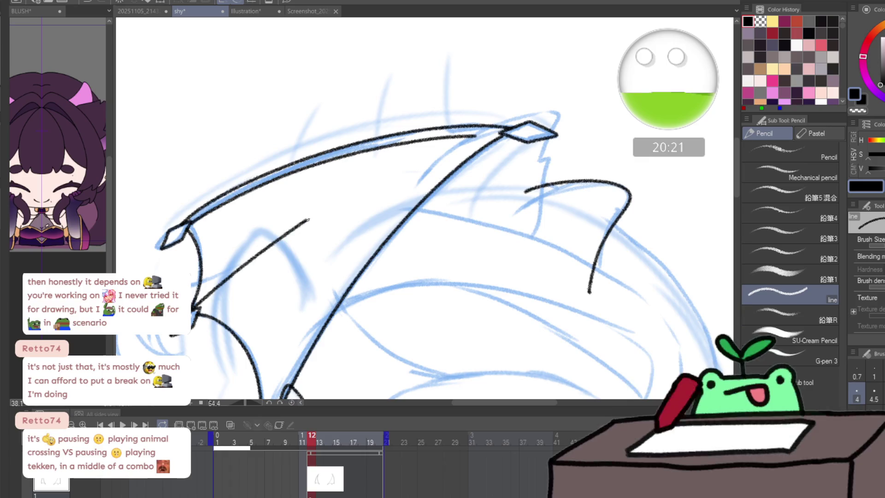
- Draw the inner wing bone line and extend it to the top diamond tip
left_click_drag(201, 223, 466, 136)
key("ctrl+z")
left_click_drag(196, 305, 337, 195)
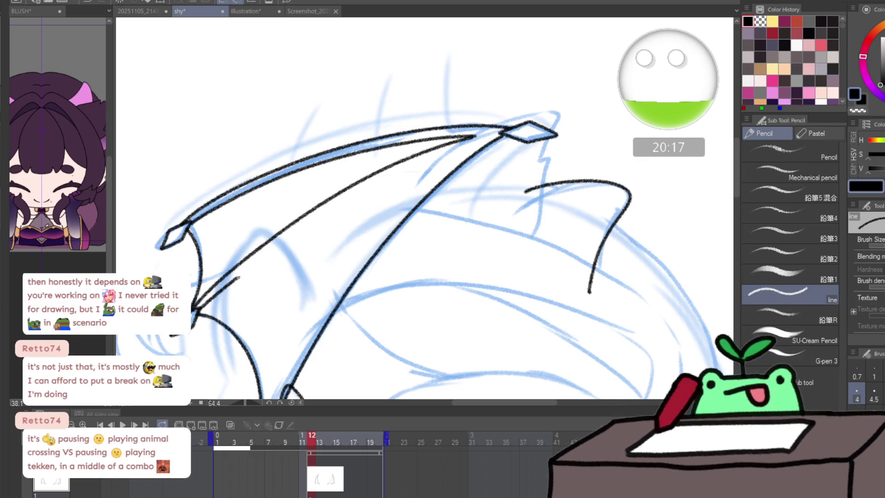
left_click_drag(235, 280, 430, 163)
key("ctrl+z")
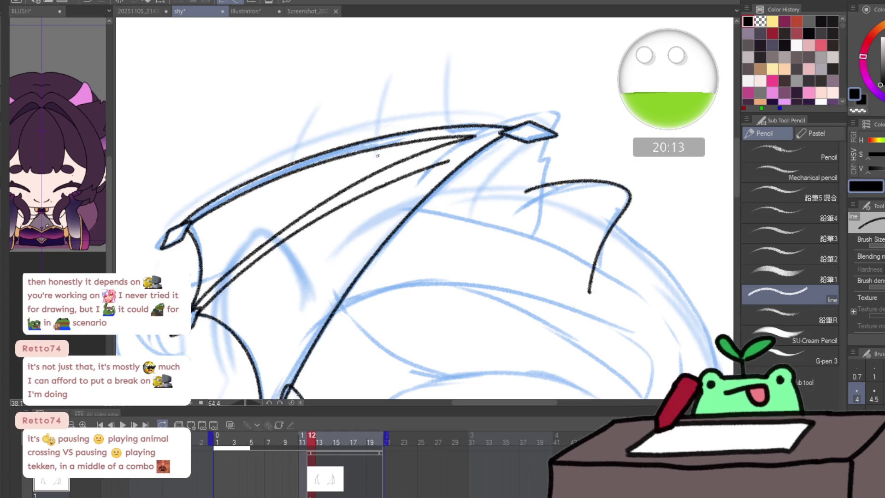
key("ctrl+z")
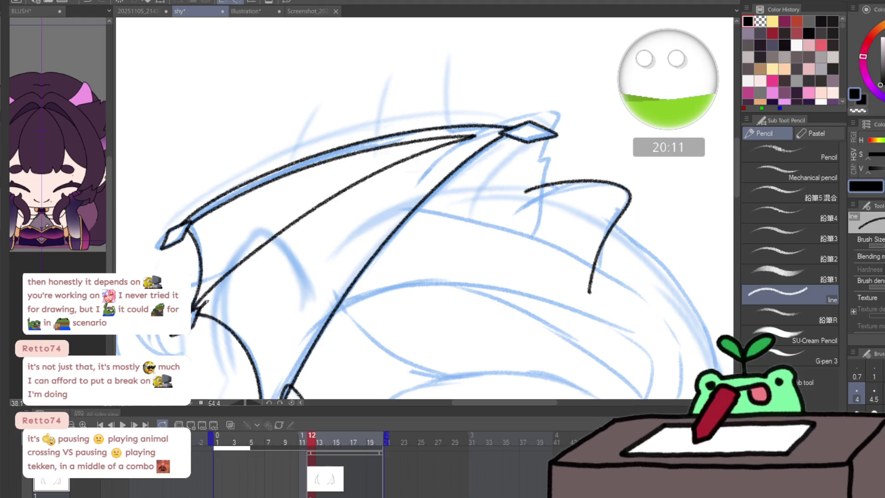
key("ctrl+z")
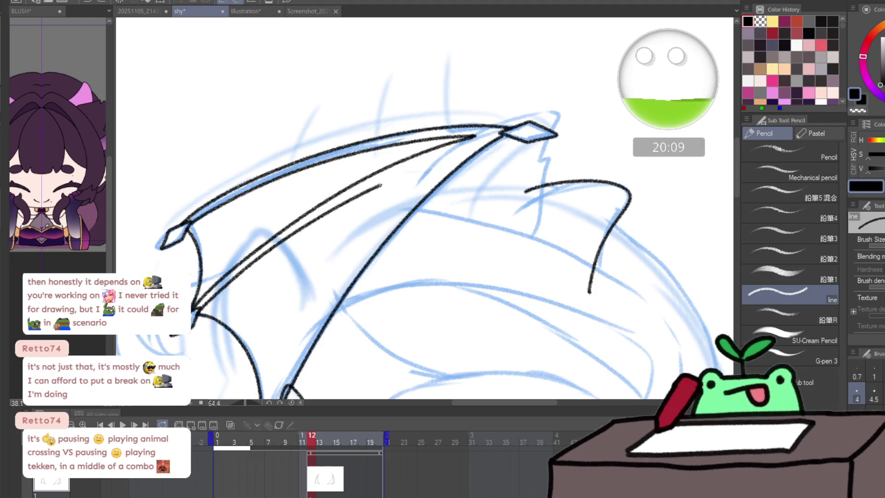
left_click_drag(381, 185, 448, 160)
left_click_drag(325, 206, 329, 177)
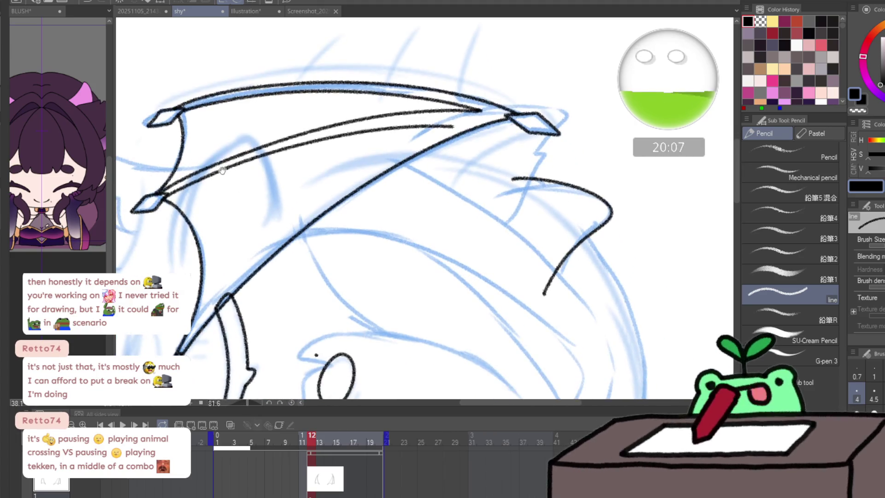
- Discard an extra inner wing-bone line and erase the overshooting stroke tip on the wing spike
left_click_drag(209, 309, 426, 137)
key("ctrl+z")
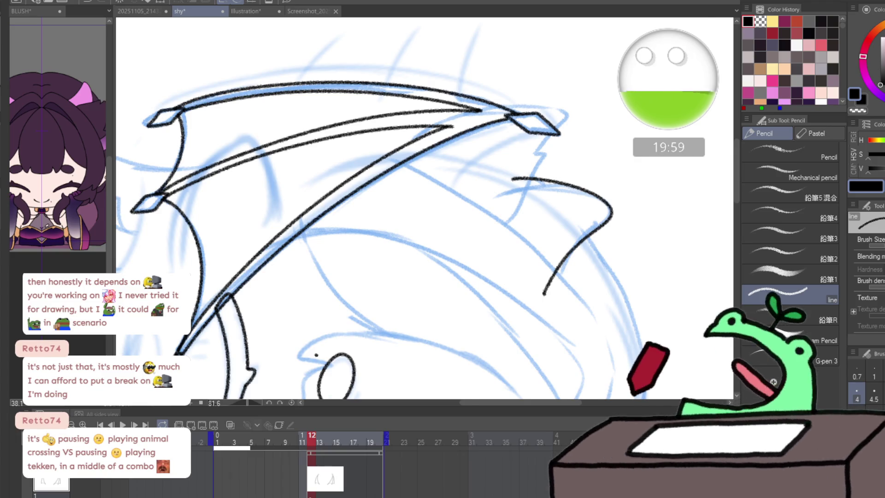
scroll(499, 122, "up", 3)
scroll(377, 149, "up", 3)
scroll(377, 150, "up", 1)
key("e")
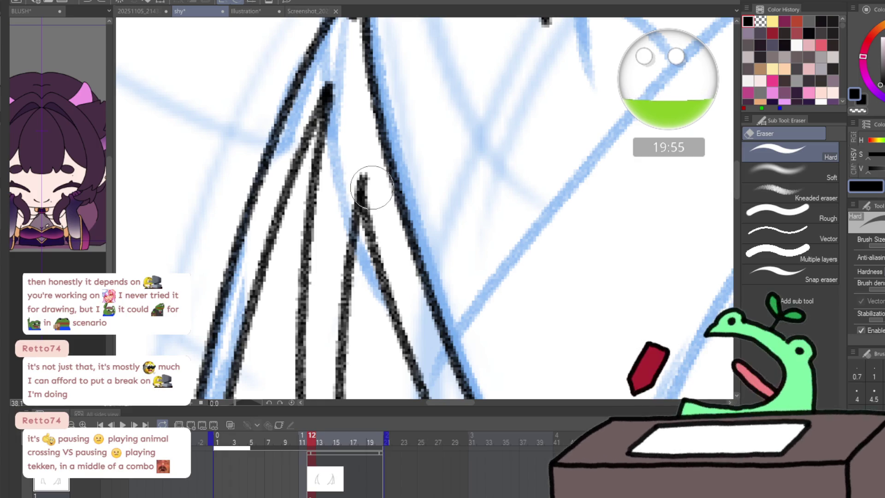
left_click_drag(365, 182, 371, 182)
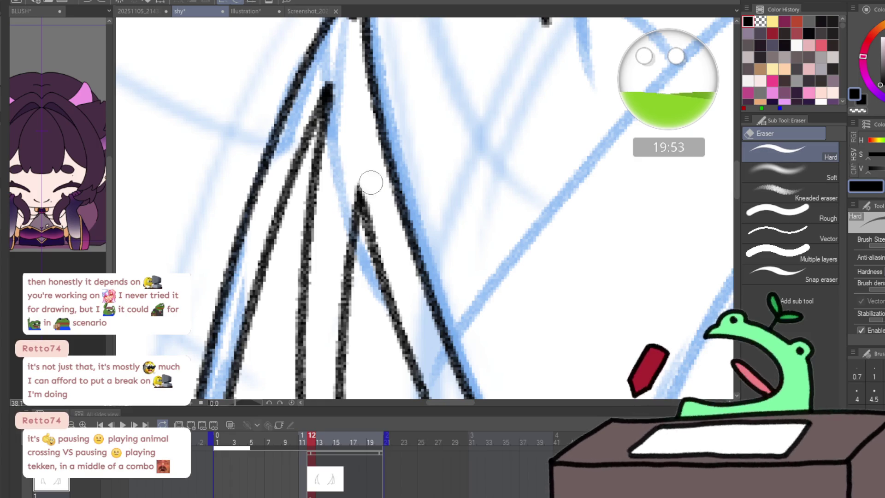
scroll(363, 171, "down", 5)
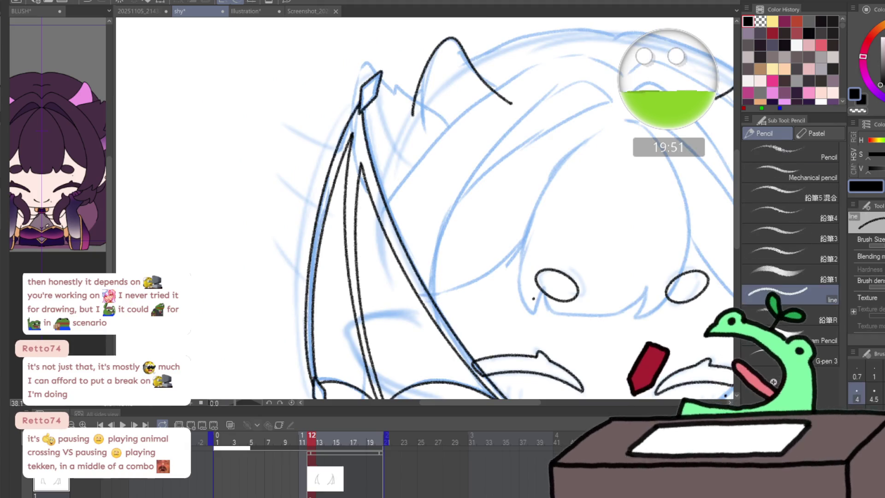
scroll(590, 262, "down", 2)
- Mirror the canvas to check the wing, then move to frame 13
key("h")
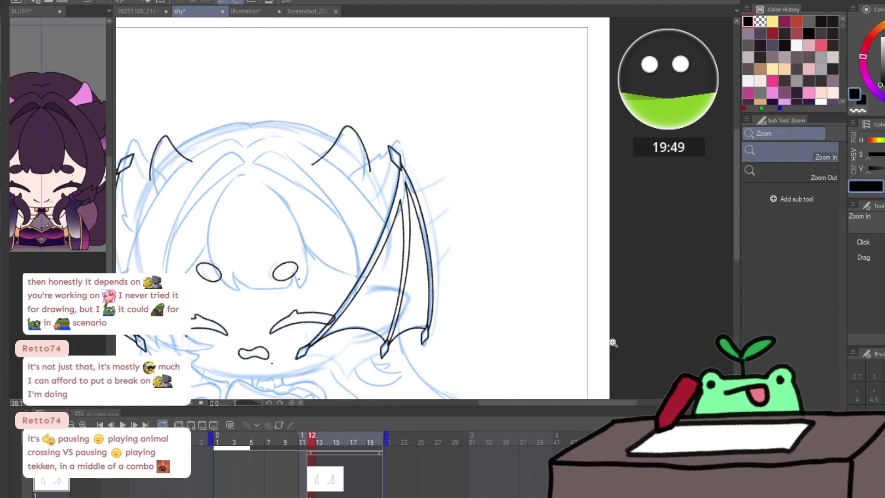
left_click(319, 478)
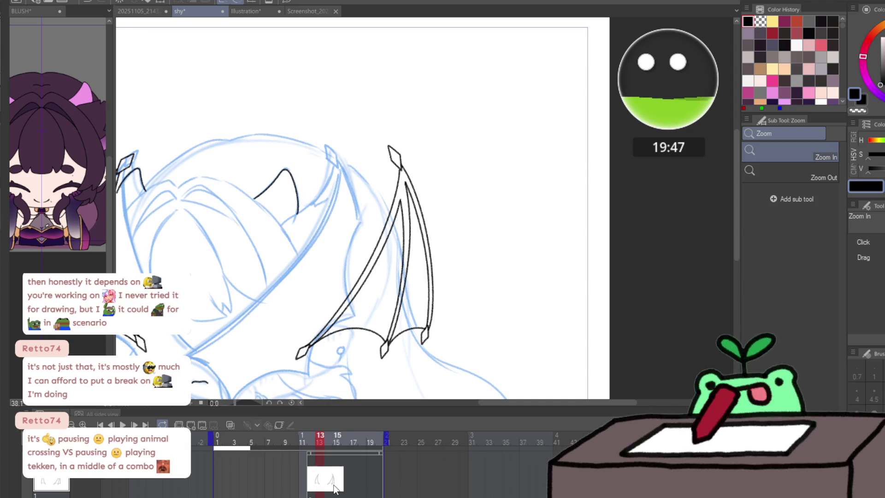
- Create a new blank cel on frame 13 and ink the first diamond tip at the top wing spike
left_click(335, 488)
left_click_drag(317, 231, 439, 231)
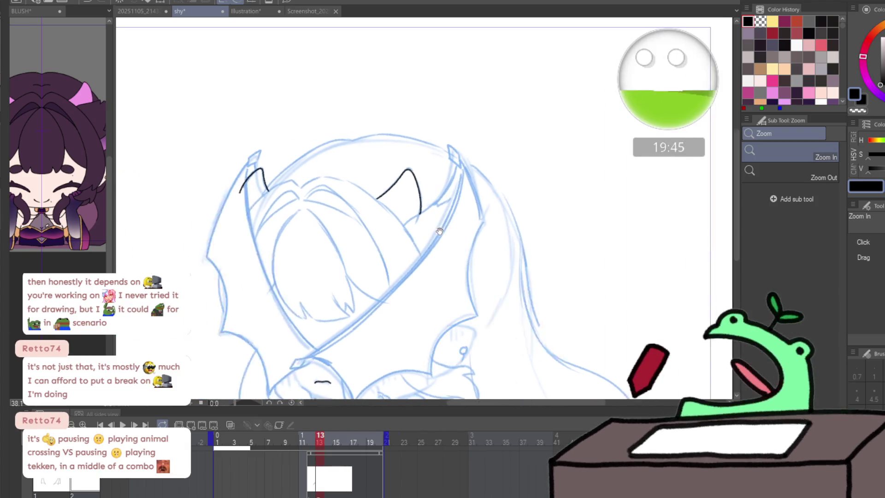
scroll(440, 231, "up", 5)
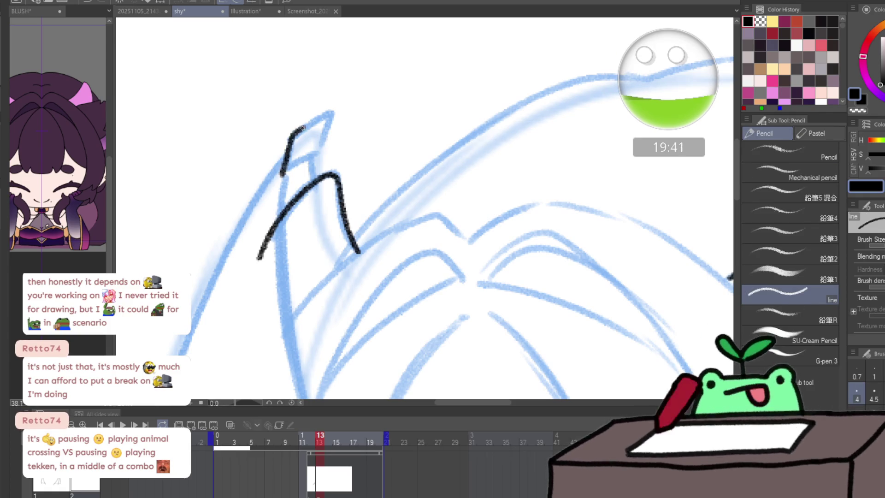
left_click_drag(303, 128, 333, 119)
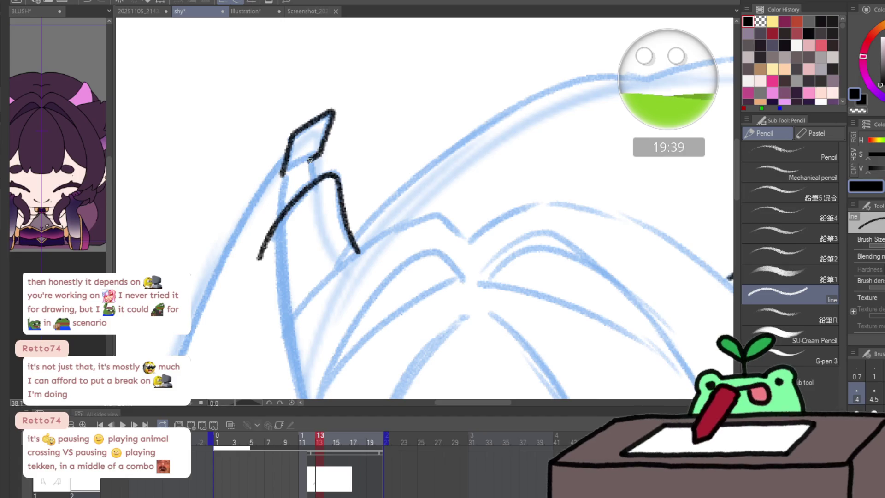
scroll(319, 134, "down", 3)
scroll(266, 207, "down", 2)
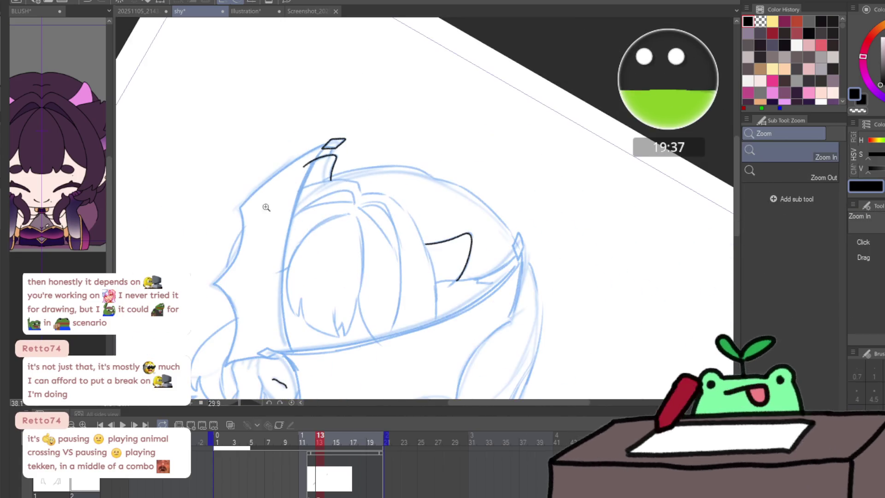
scroll(272, 342, "up", 3)
mouse_move(345, 173)
left_mouse_down()
mouse_move(430, 259)
mouse_move(457, 211)
mouse_move(438, 300)
mouse_move(453, 214)
left_mouse_up()
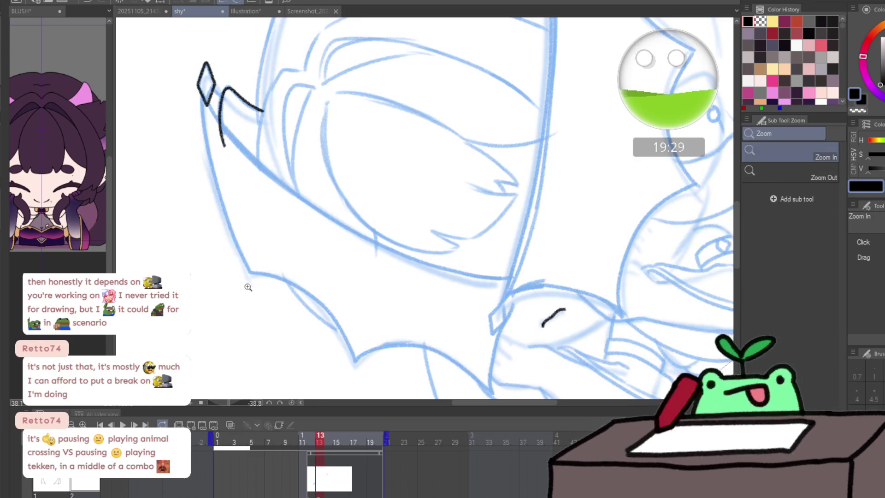
left_click_drag(227, 182, 248, 249)
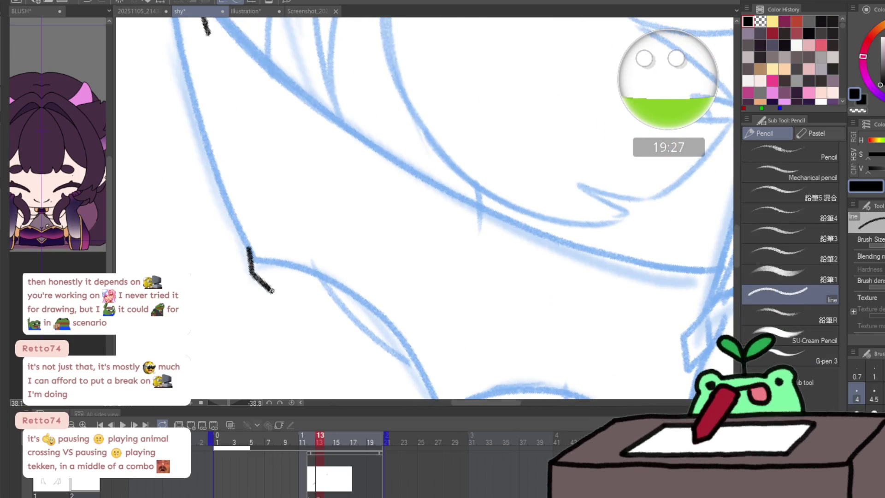
left_click_drag(270, 271, 304, 94)
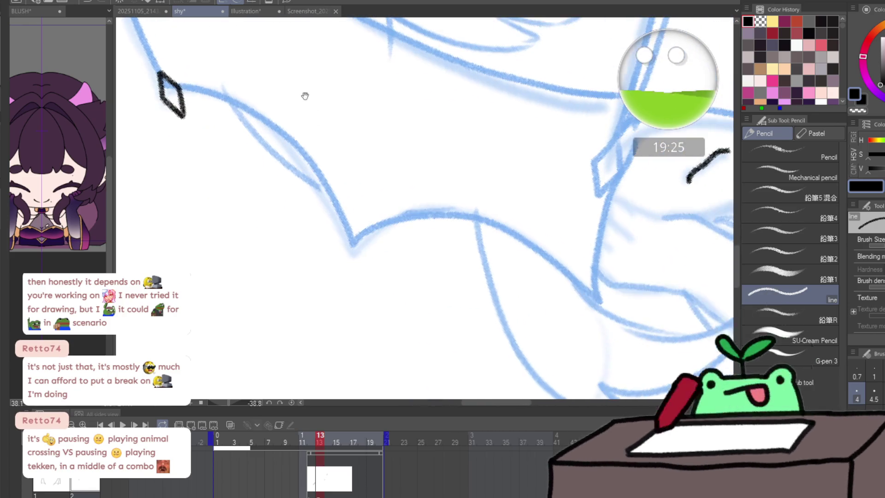
- Ink the short tip strokes at the next wing vertices and close another diamond tip
left_click_drag(351, 231, 355, 258)
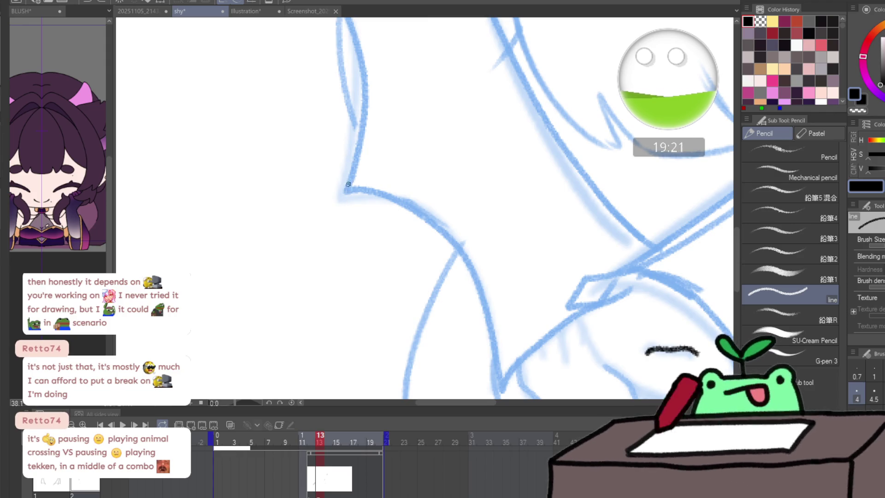
left_click_drag(334, 197, 330, 216)
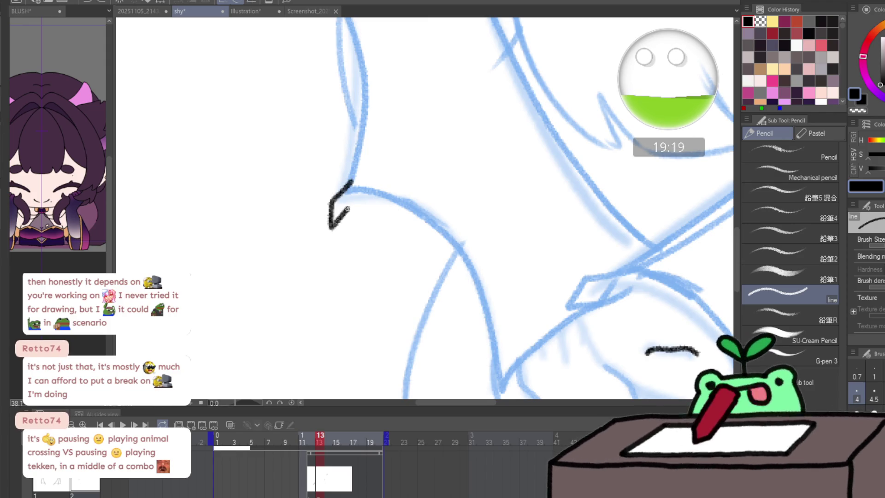
scroll(381, 180, "down", 5)
scroll(457, 134, "down", 1)
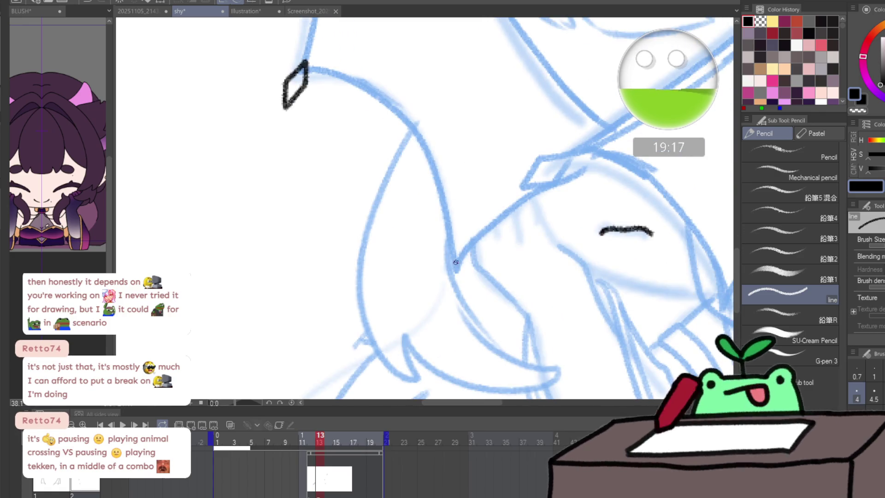
left_click_drag(452, 270, 450, 287)
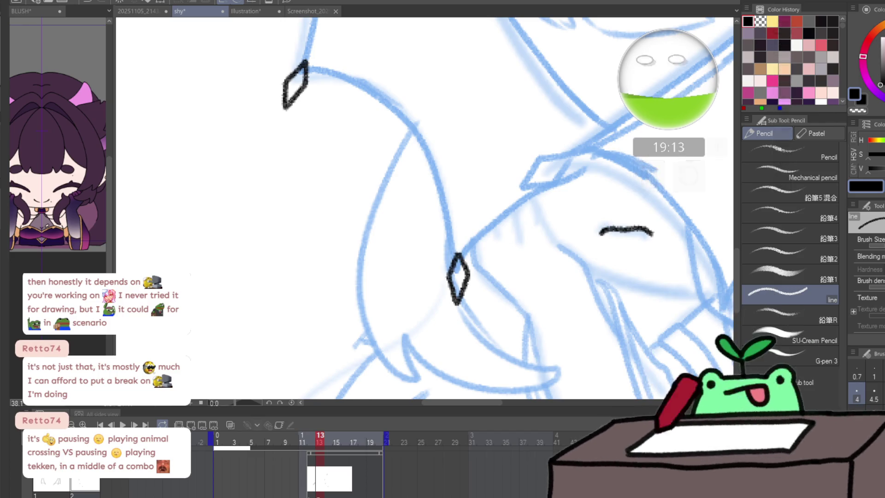
mouse_move(461, 340)
left_mouse_down()
mouse_move(283, 362)
mouse_move(364, 283)
mouse_move(342, 313)
mouse_move(341, 279)
left_mouse_up()
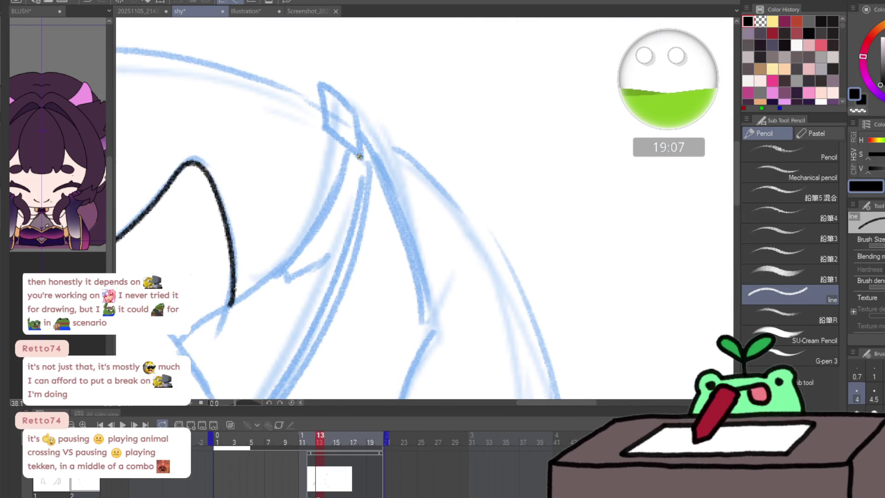
left_click_drag(322, 83, 358, 124)
- Ink two more diamond tips at the remaining wing points, panning along the wing
mouse_move(324, 315)
left_mouse_down()
mouse_move(312, 24)
mouse_move(427, 48)
mouse_move(423, 101)
left_mouse_up()
mouse_move(291, 264)
left_mouse_down()
mouse_move(282, 297)
mouse_move(292, 264)
left_mouse_up()
left_click_drag(398, 223, 222, 296)
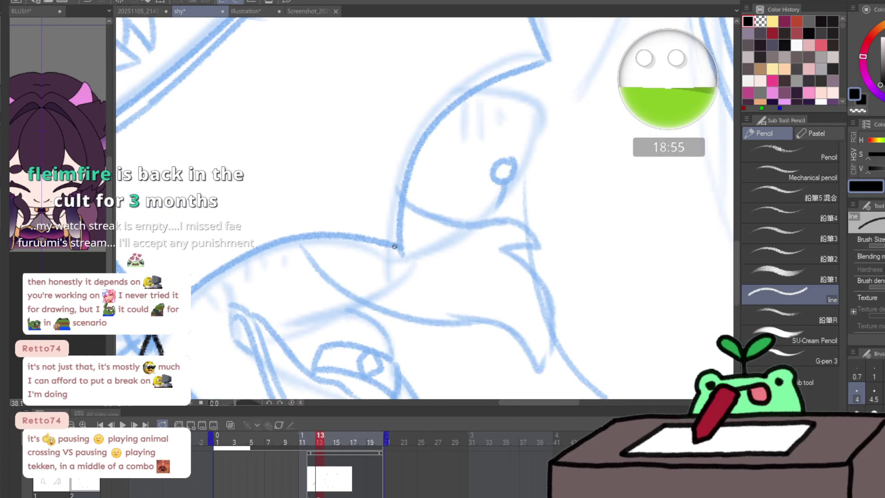
mouse_move(394, 240)
left_mouse_down()
mouse_move(396, 263)
mouse_move(415, 256)
mouse_move(406, 247)
left_mouse_up()
left_click_drag(426, 189, 384, 219)
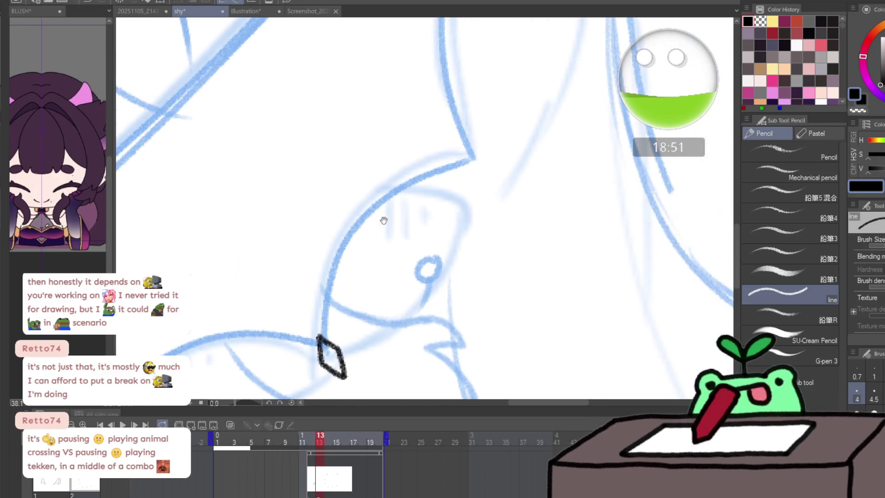
mouse_move(504, 175)
left_mouse_down()
mouse_move(484, 152)
mouse_move(464, 282)
mouse_move(427, 279)
left_mouse_up()
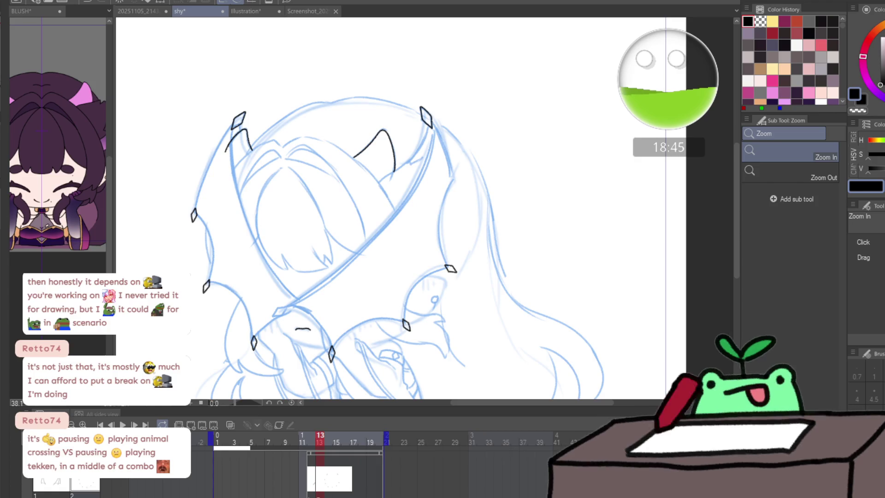
- Ink two diamond tips at the points of the left wing's lower scalloped edge
left_click_drag(208, 360, 223, 364)
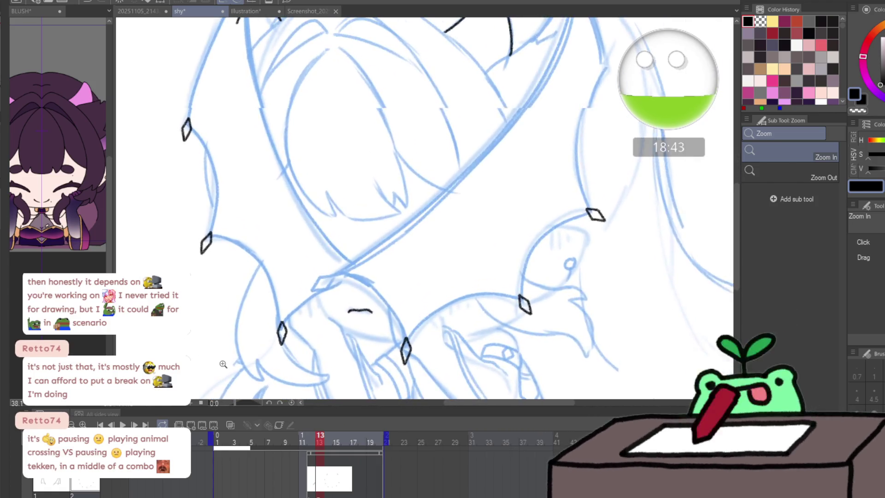
key("e")
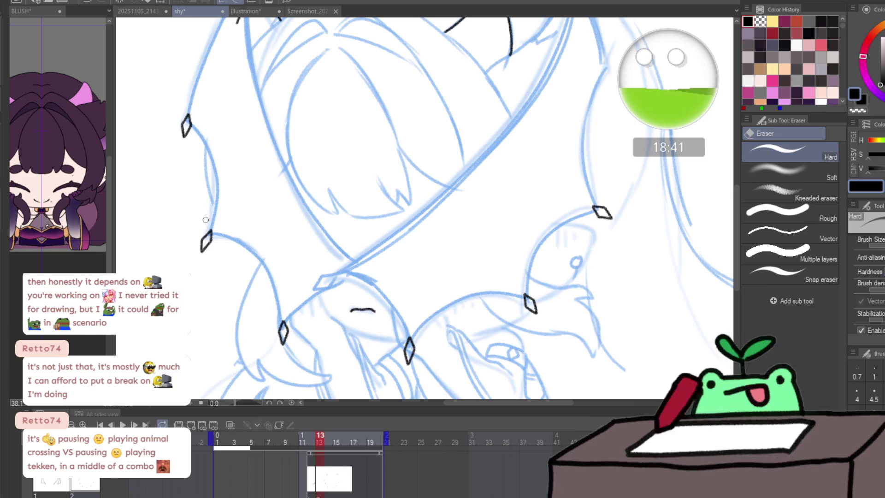
scroll(188, 131, "up", 2)
key("p")
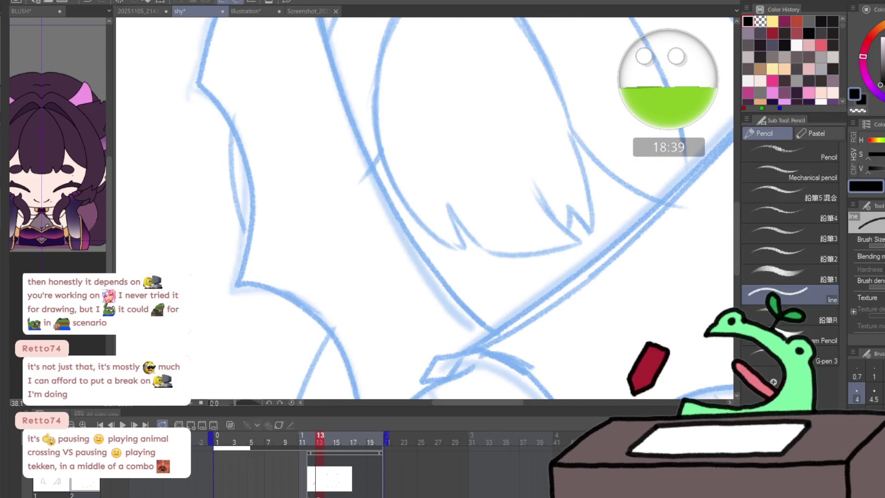
left_click_drag(285, 229, 344, 187)
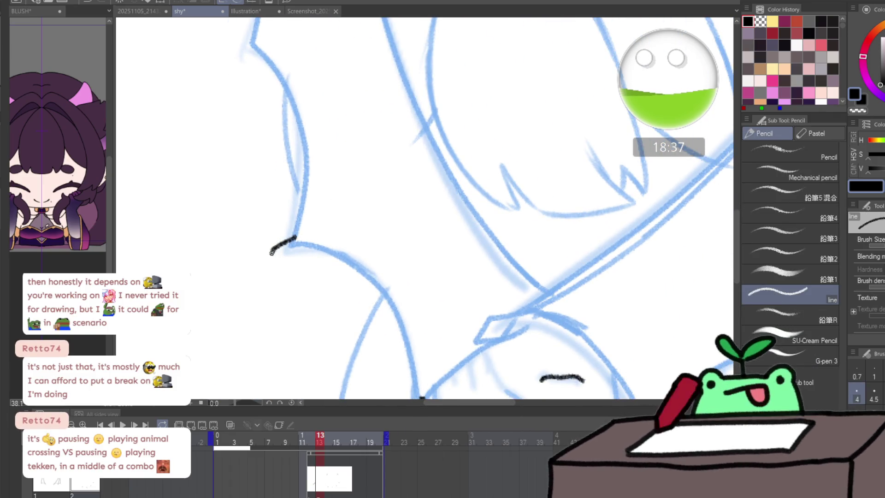
left_click_drag(272, 252, 284, 262)
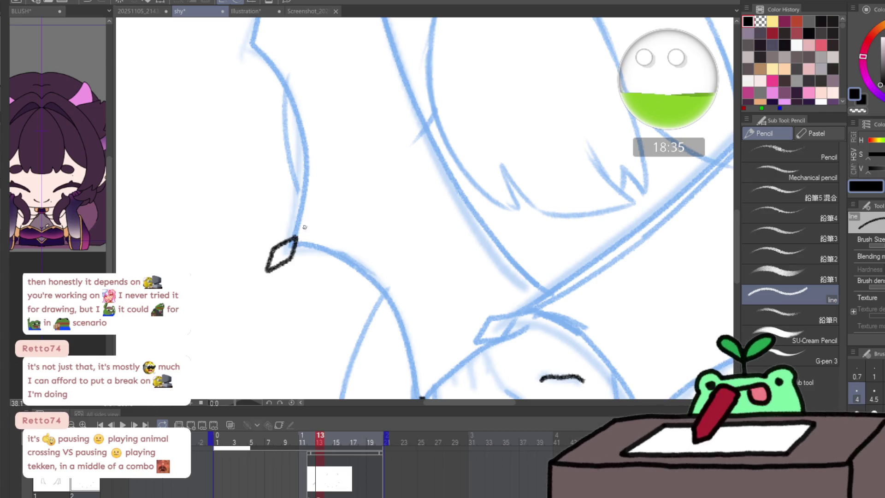
scroll(265, 247, "up", 3)
mouse_move(243, 147)
left_mouse_down()
mouse_move(228, 167)
mouse_move(229, 181)
mouse_move(246, 159)
mouse_move(244, 148)
left_mouse_up()
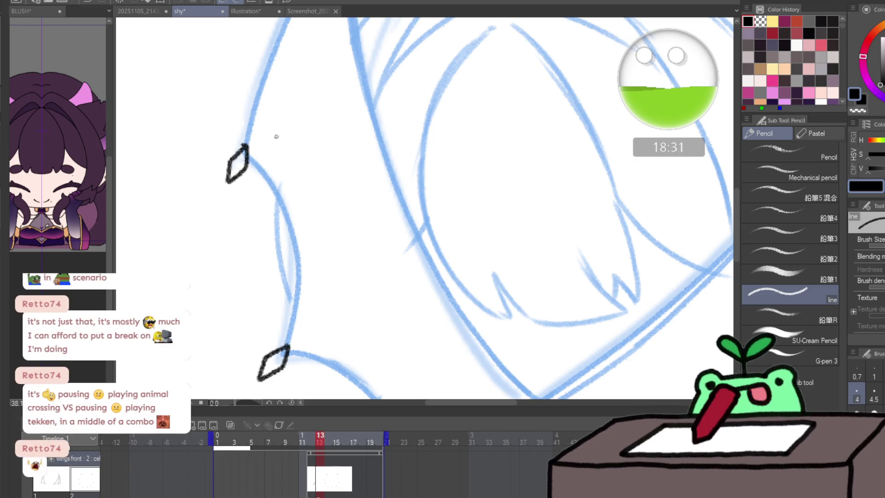
key("m")
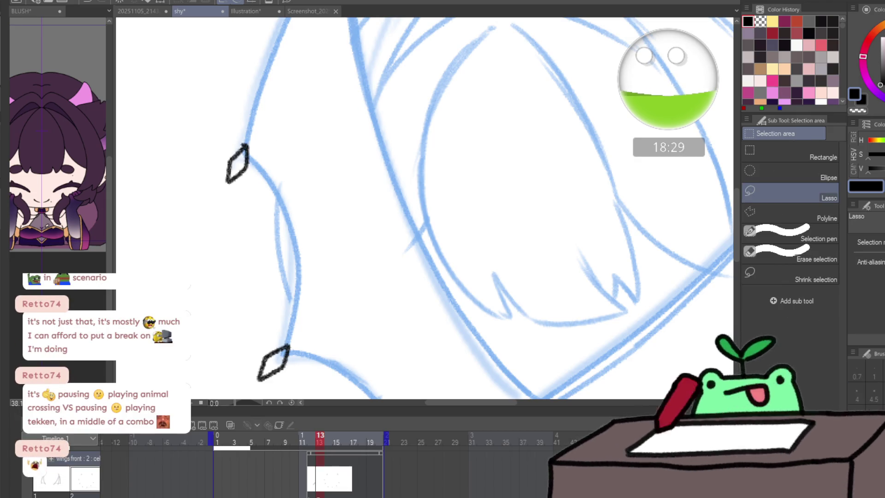
- Free-transform the lower diamond tip, rotating it into alignment with the sketch
mouse_move(323, 292)
left_mouse_down()
mouse_move(377, 197)
mouse_move(359, 211)
left_mouse_up()
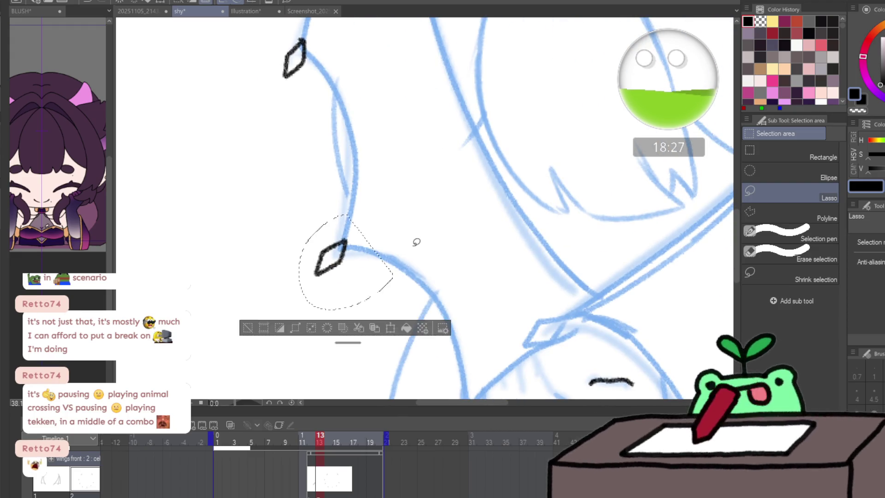
key("ctrl+t")
mouse_move(424, 213)
left_mouse_down()
mouse_move(452, 229)
mouse_move(381, 263)
left_mouse_up()
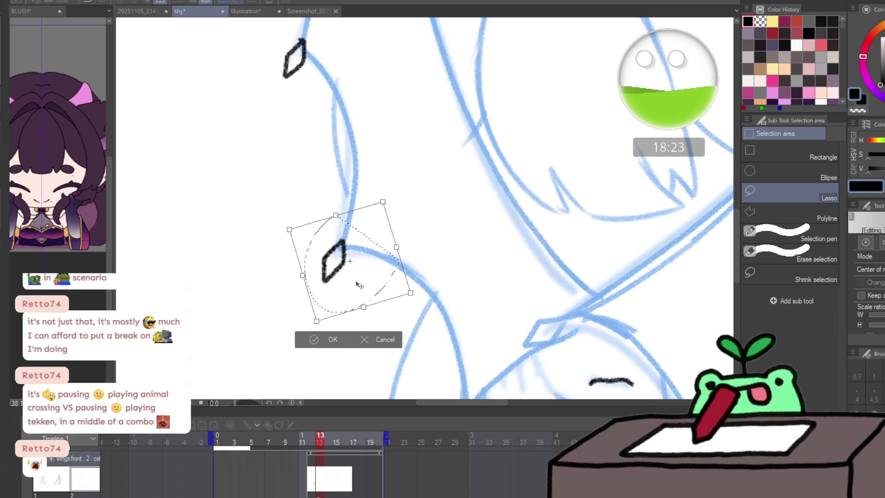
key("Return")
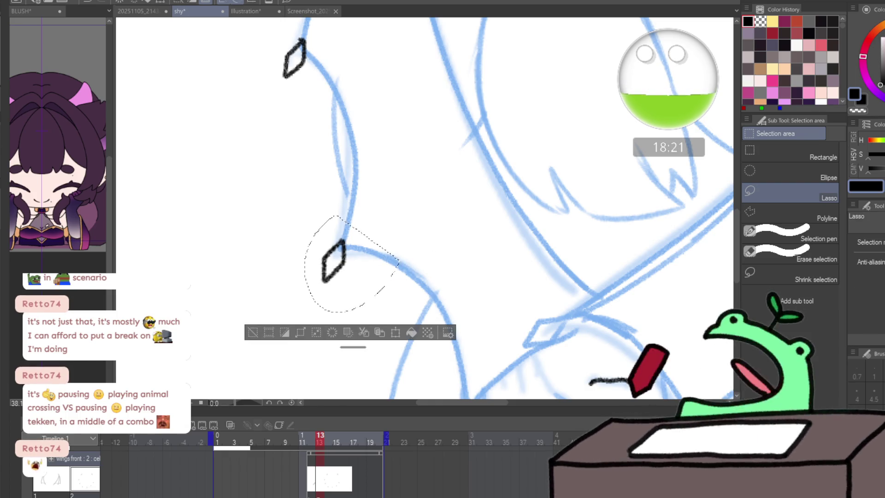
key("ctrl+d")
scroll(278, 104, "up", 3)
left_click_drag(316, 95, 315, 90)
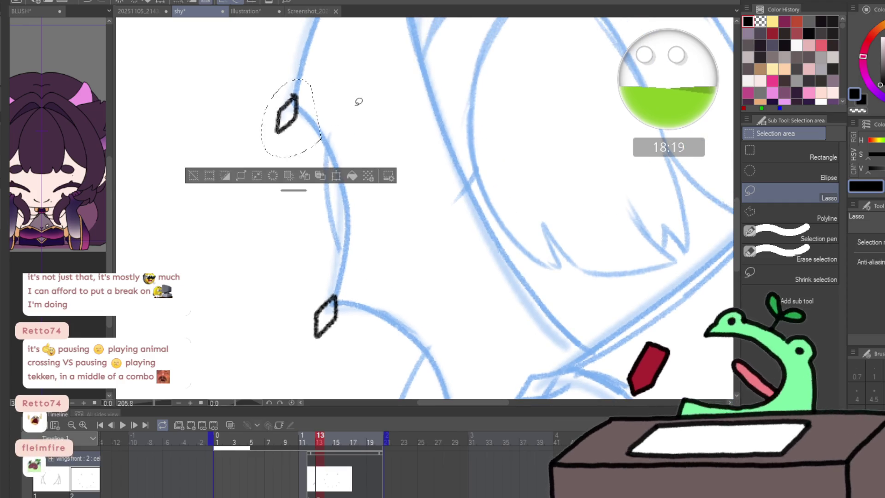
- Free-transform the upper diamond tip to reposition it on the sketch and clear the selection
key("ctrl+t")
key("Return")
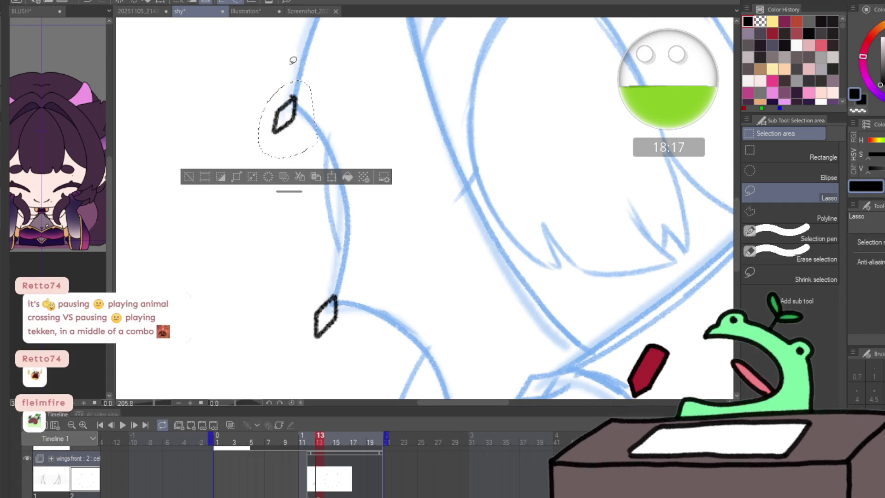
key("ctrl+d")
key("e")
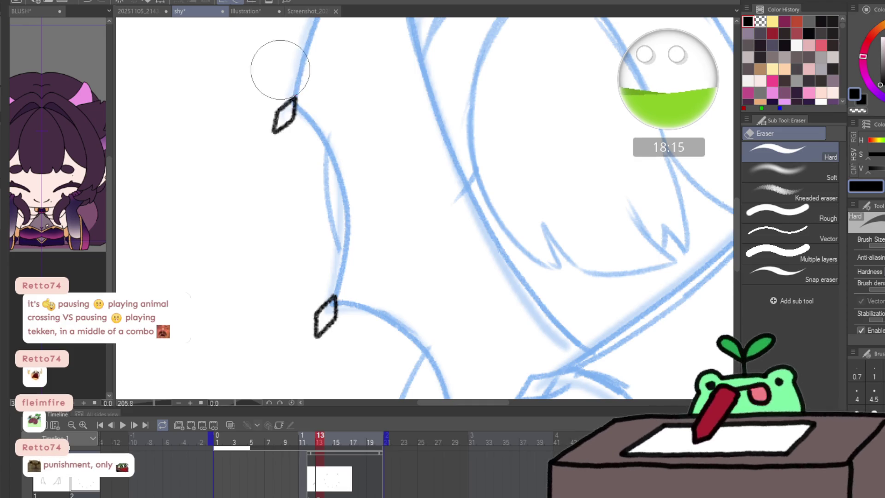
key("p")
- Ink the wing's outer edge between the two diamond tips, redoing a misplaced stroke
left_click_drag(417, 306, 277, 234)
left_click_drag(239, 264, 414, 64)
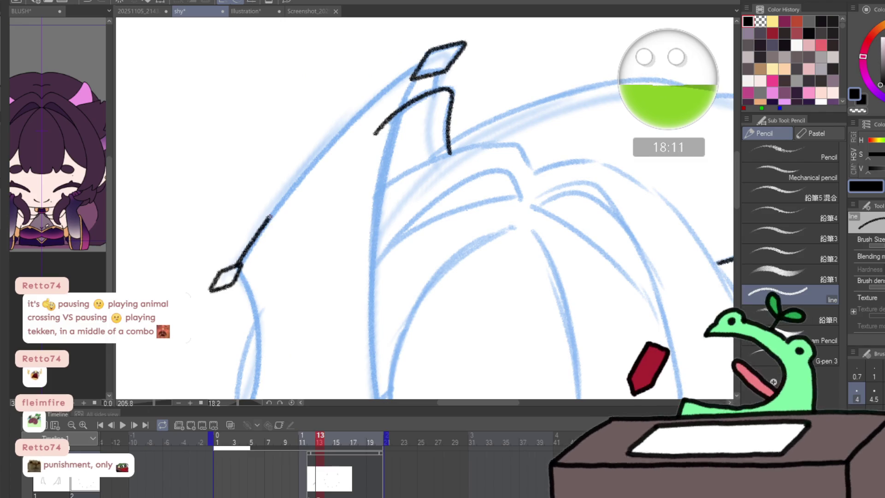
key("ctrl+z")
left_click_drag(239, 264, 415, 64)
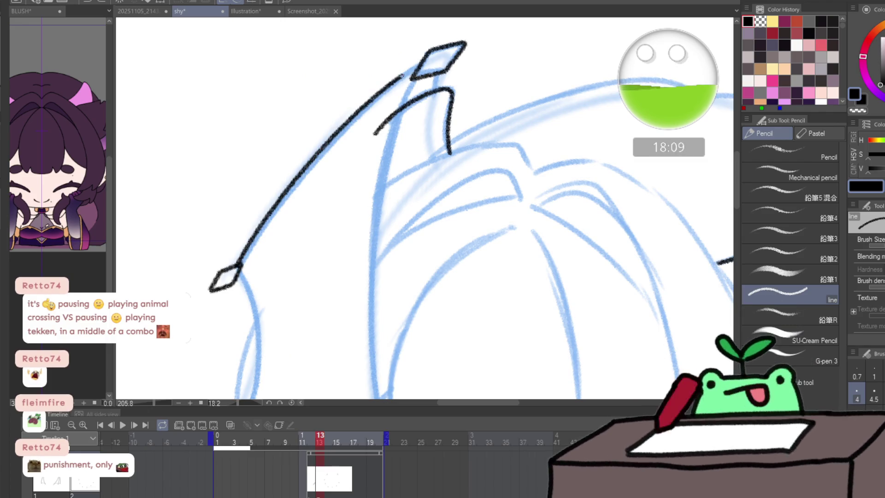
left_click_drag(398, 143, 458, 166)
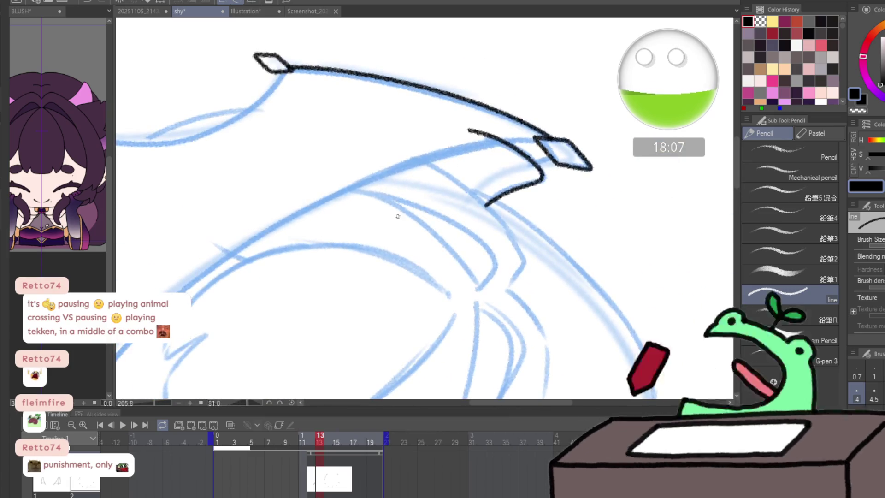
left_click(286, 189)
- Close the open shape at the lower wing point into a diamond and mirror the view to check
key("p")
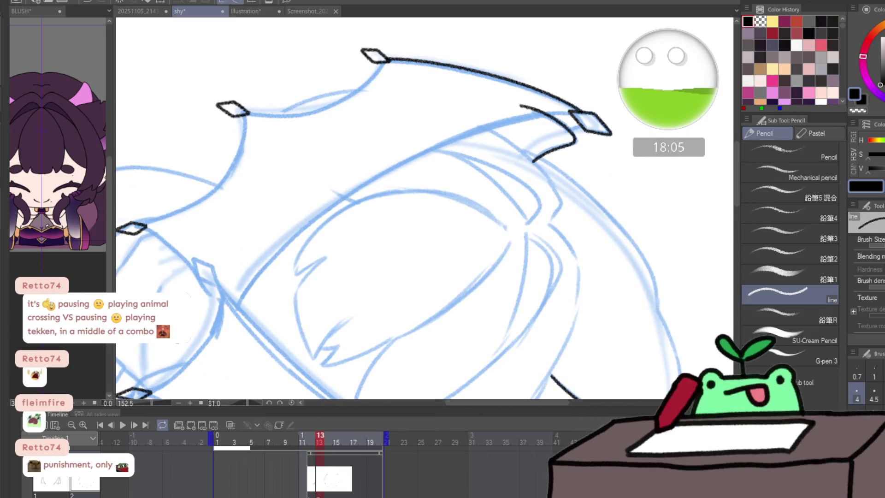
left_click_drag(341, 180, 312, 279)
left_click(312, 279)
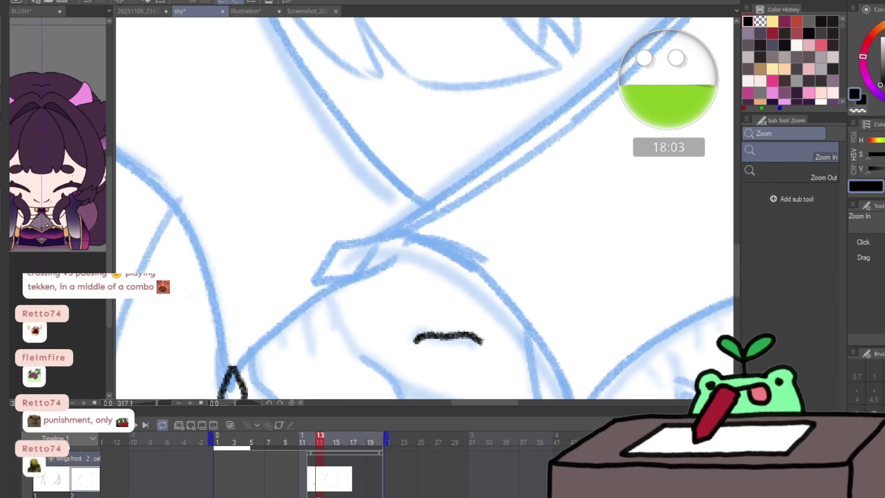
key("p")
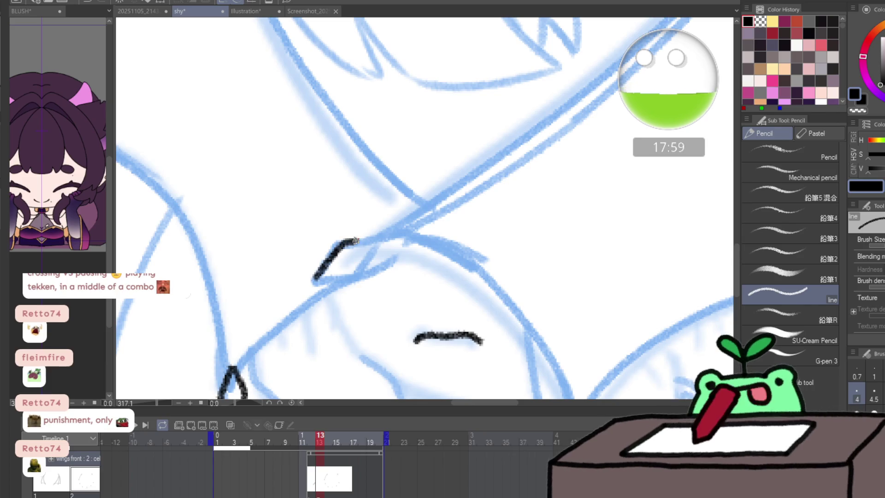
mouse_move(354, 273)
left_mouse_down()
mouse_move(315, 280)
mouse_move(336, 231)
left_mouse_up()
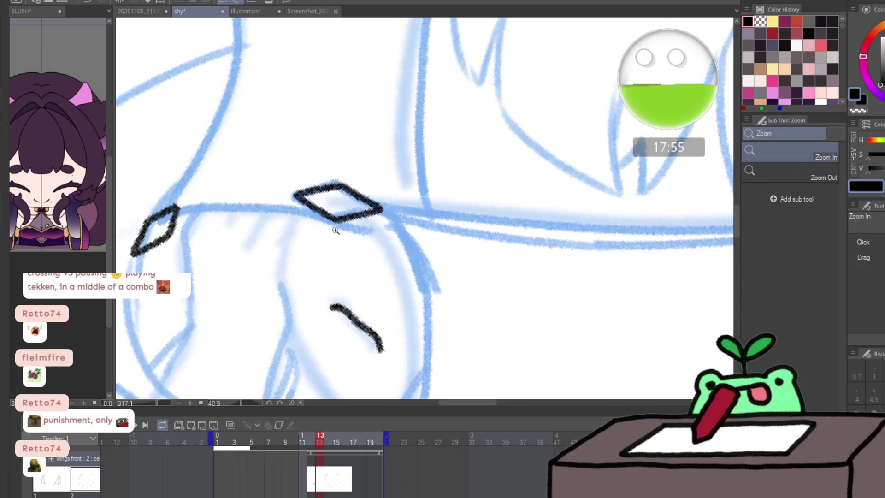
scroll(335, 231, "down", 5)
key("p")
key("h")
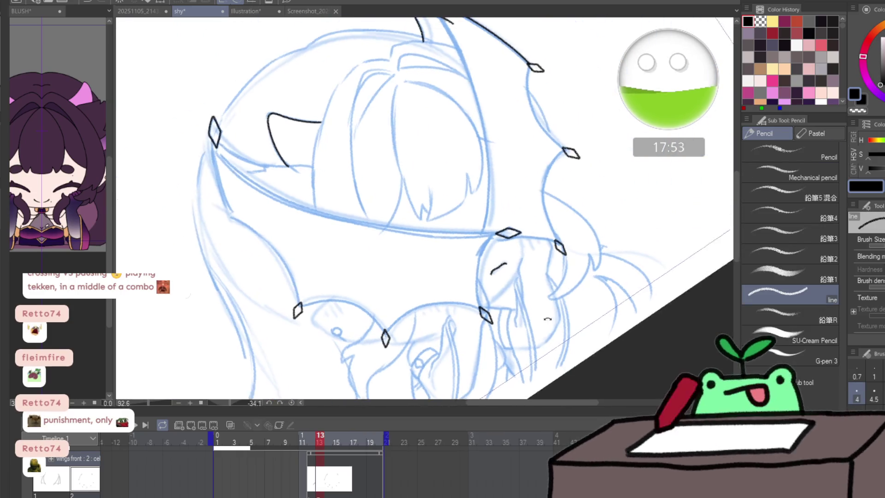
- Ink the long wing bone from the lower diamond, redrawing it as a longer line
left_click_drag(395, 236, 6, 320)
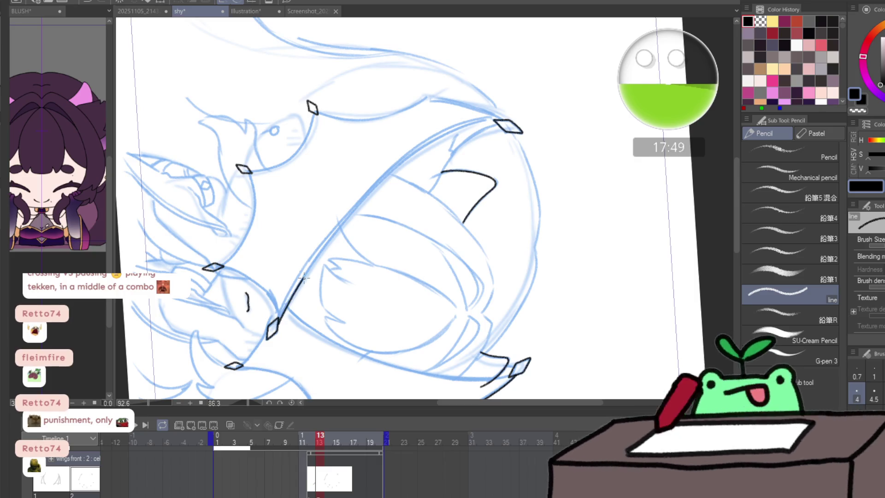
left_click_drag(302, 278, 353, 213)
key("ctrl+z")
mouse_move(280, 318)
left_mouse_down()
mouse_move(306, 269)
mouse_move(383, 181)
mouse_move(452, 136)
left_mouse_up()
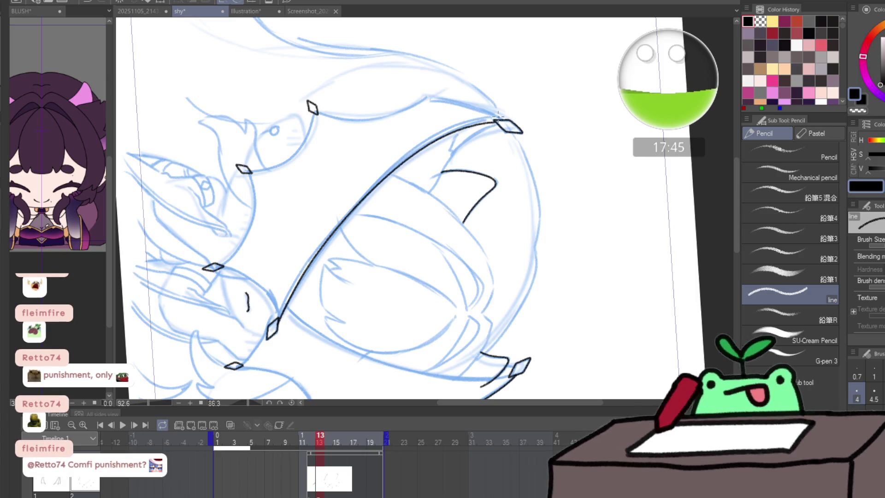
scroll(261, 332, "up", 3)
scroll(274, 322, "up", 2)
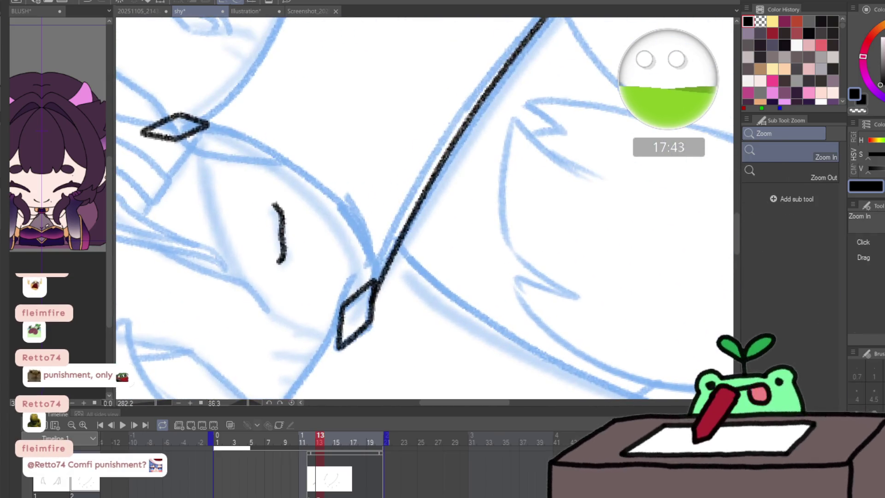
key("h")
- Ink the curved membrane lines rising from the lower diamond along the sketch
left_click_drag(483, 347, 338, 388)
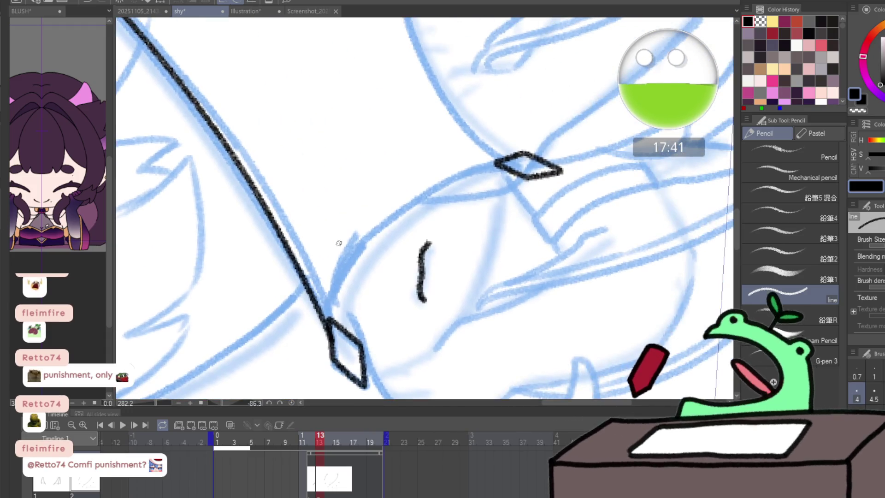
left_click_drag(332, 319, 428, 187)
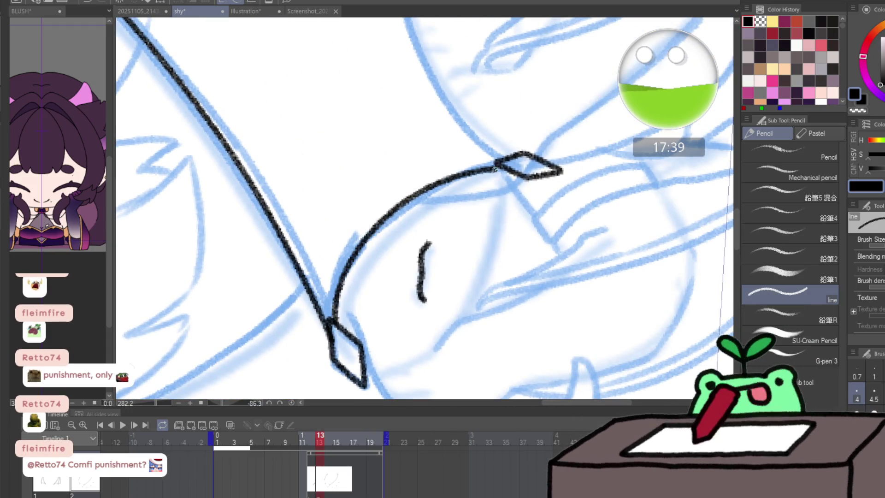
left_click_drag(543, 236, 415, 230)
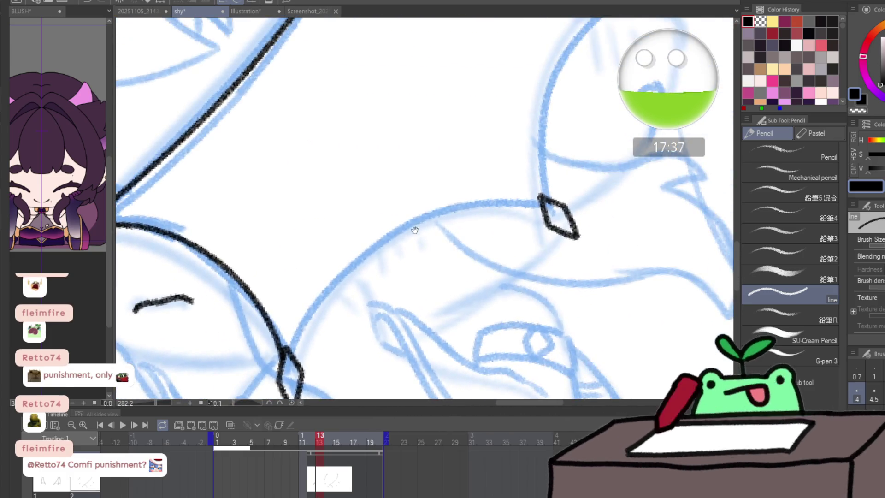
mouse_move(293, 351)
left_mouse_down()
mouse_move(317, 300)
mouse_move(418, 222)
left_mouse_up()
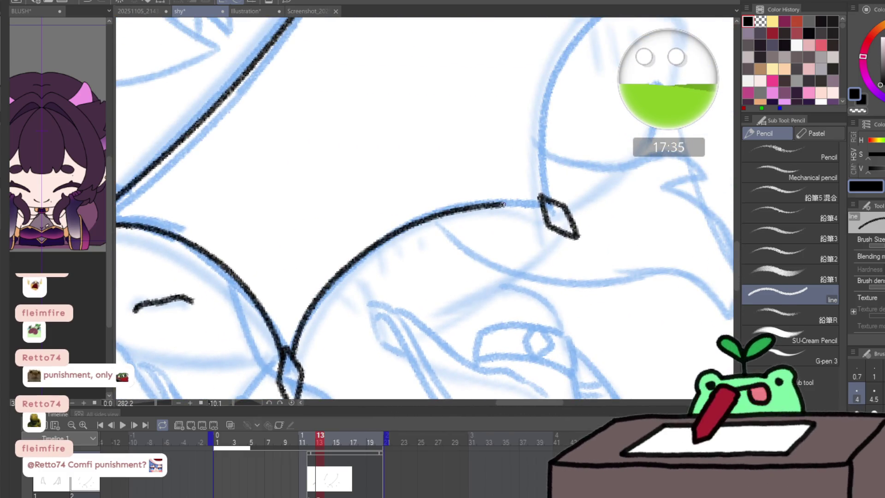
left_click_drag(505, 205, 544, 207)
left_click_drag(498, 255, 307, 290)
mouse_move(336, 339)
left_mouse_down()
mouse_move(329, 263)
mouse_move(407, 143)
left_mouse_up()
- Ink a line down from the upper diamond along the sketch, undoing the joining stroke
mouse_move(463, 107)
left_mouse_down()
mouse_move(353, 342)
mouse_move(316, 208)
mouse_move(321, 139)
mouse_move(340, 105)
left_mouse_up()
left_click_drag(340, 105, 355, 219)
scroll(272, 83, "up", 2)
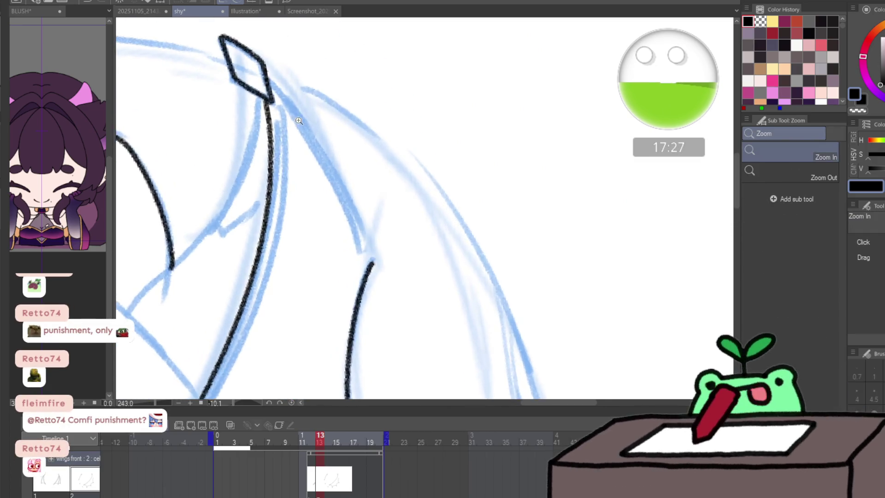
left_click_drag(341, 183, 368, 254)
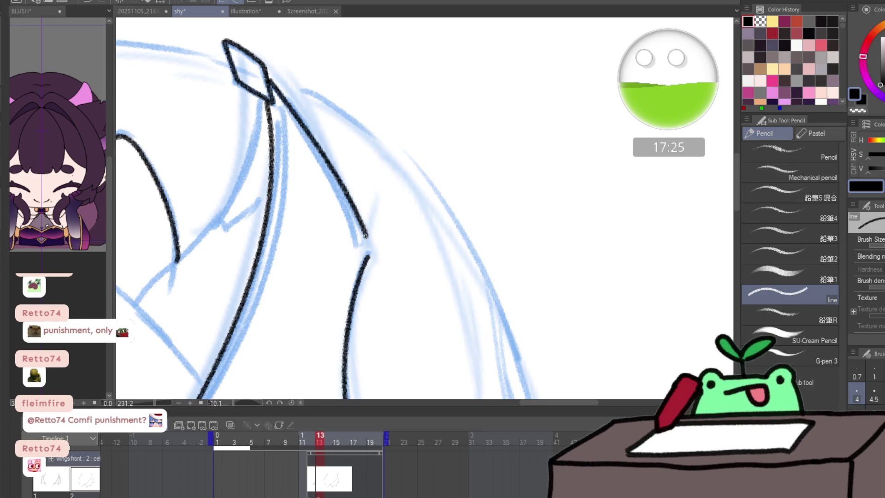
key("ctrl+z")
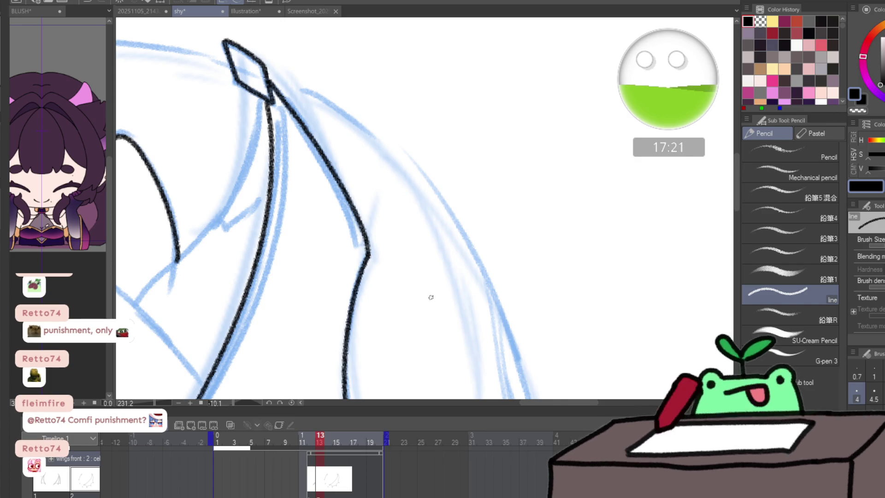
mouse_move(462, 276)
left_mouse_down()
mouse_move(389, 336)
mouse_move(650, 239)
mouse_move(352, 334)
mouse_move(304, 177)
mouse_move(345, 136)
mouse_move(450, 164)
mouse_move(474, 186)
mouse_move(327, 242)
left_mouse_up()
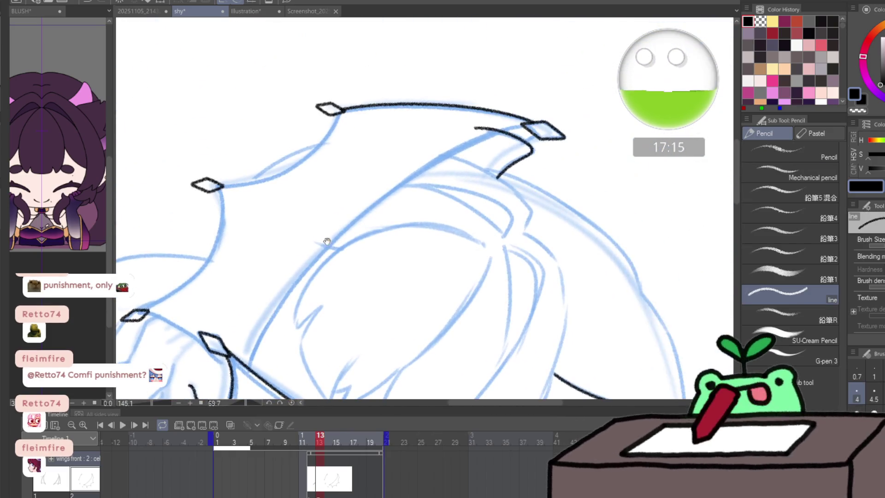